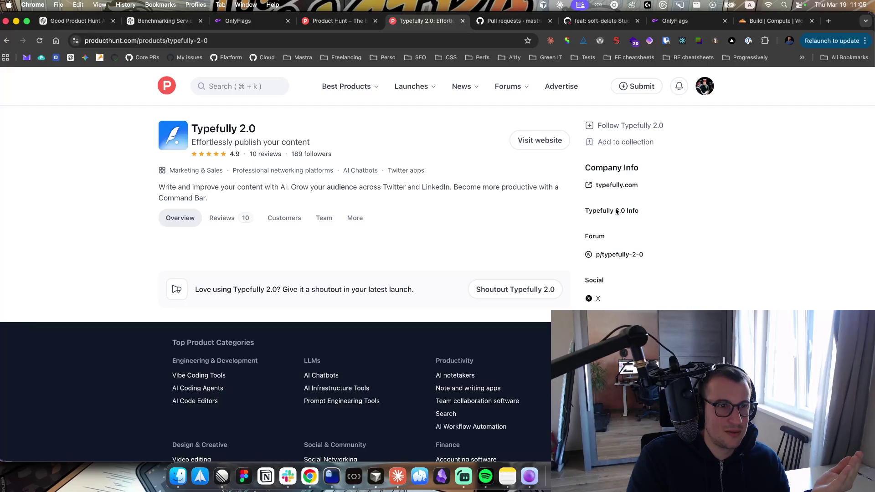
Browse Typefully 2.0's reviews, then open the Fundable API product page from the homepage
click(223, 221)
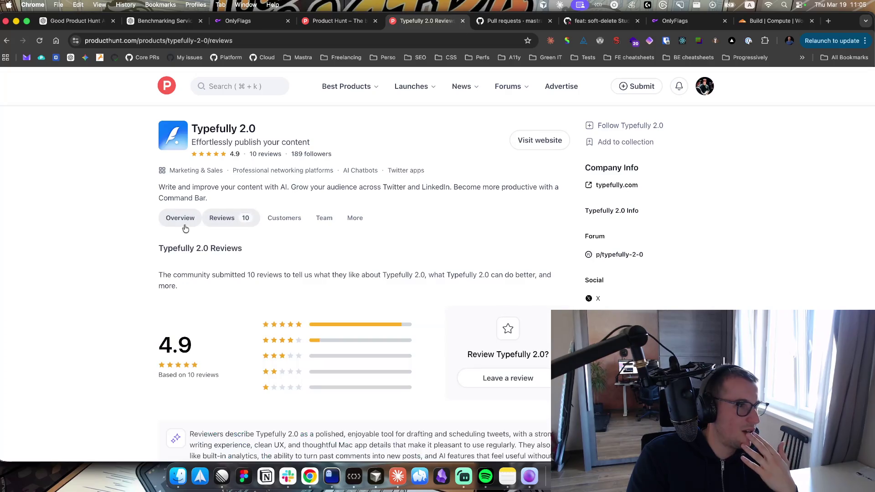
click(185, 229)
click(172, 81)
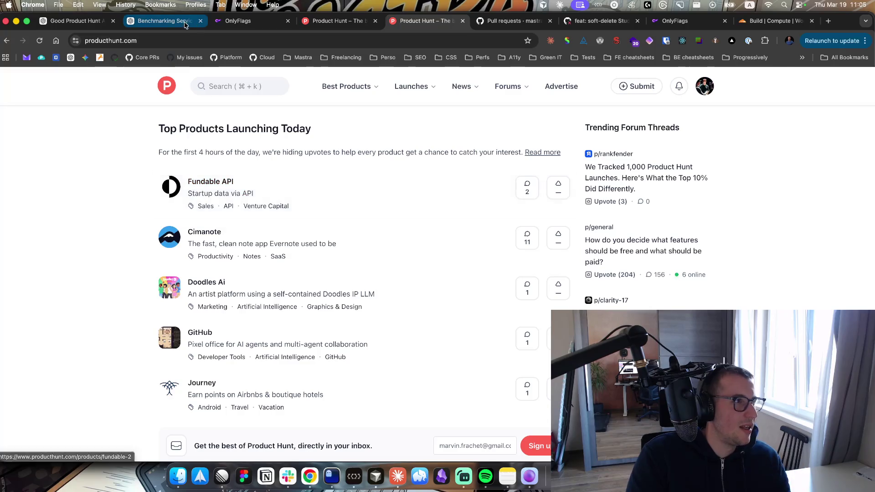
click(212, 183)
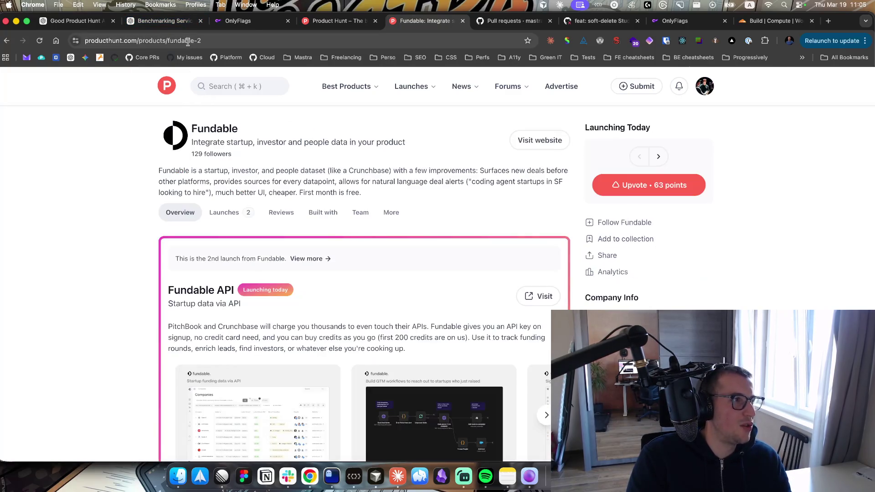
Load the Mastra product page by changing the product name in the URL to 'mastra'
drag(167, 40, 276, 40)
text(mastra)
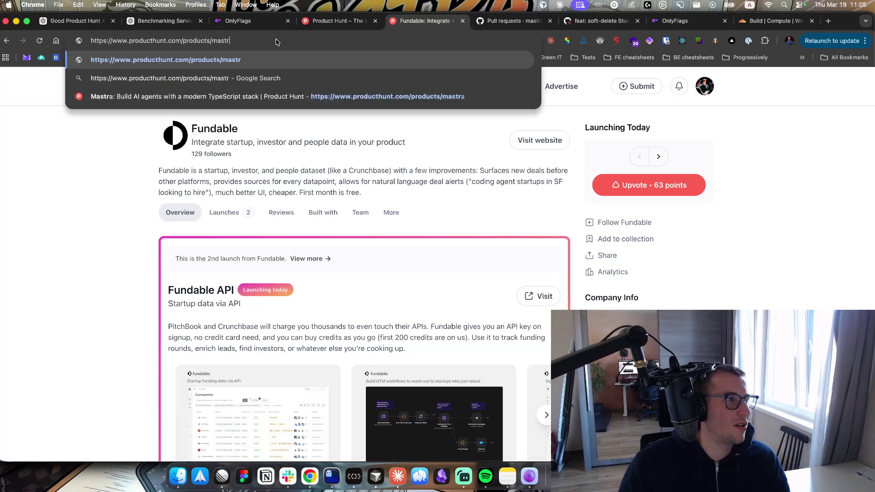
key(Return)
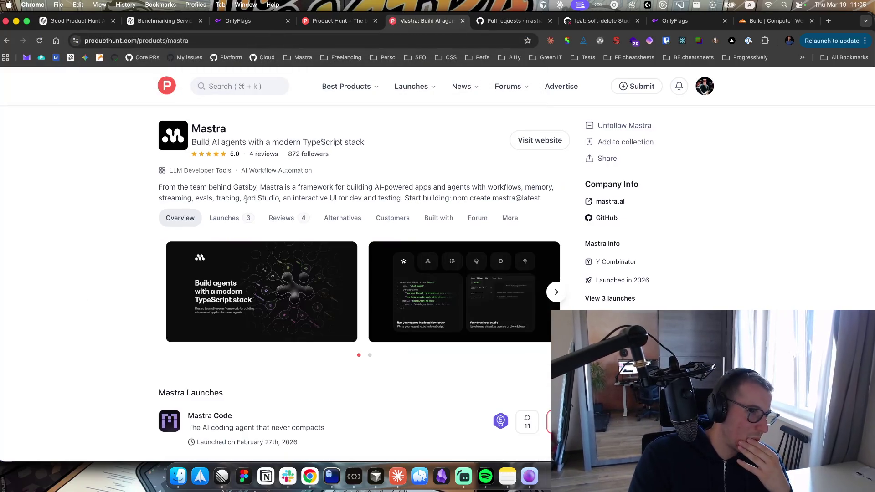
scroll(367, 165, down, 5)
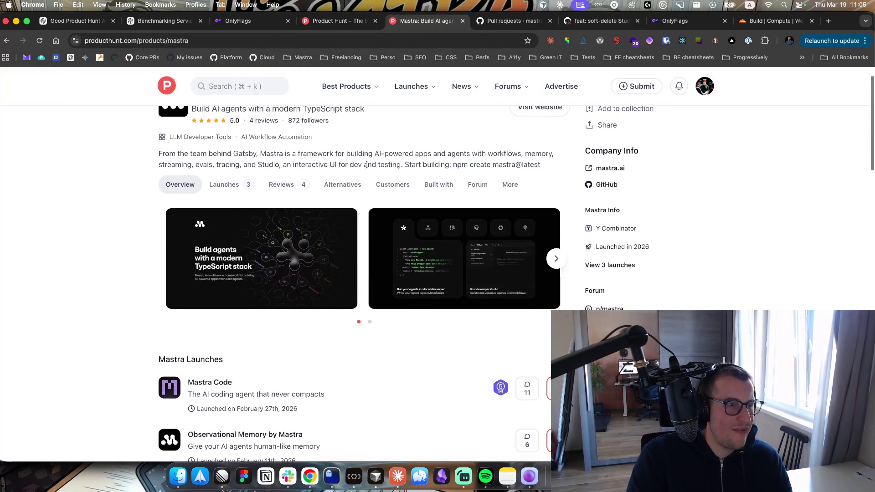
scroll(321, 240, down, 5)
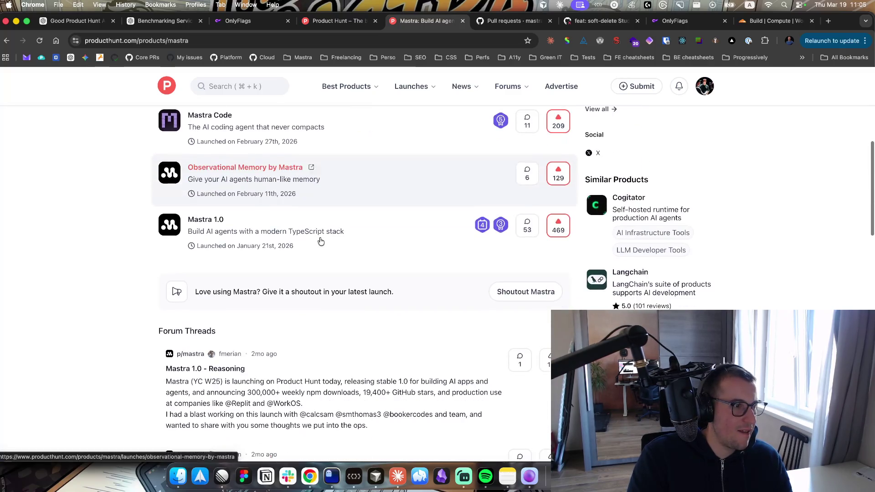
Find each 'shoutout' mention on the Mastra page, then return to the OnlyFlags launch draft
key(super+f)
text(shout)
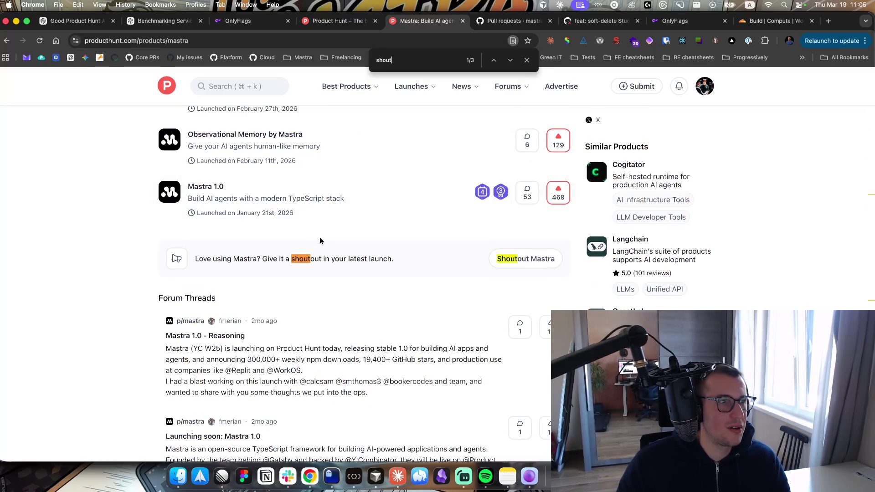
text(out)
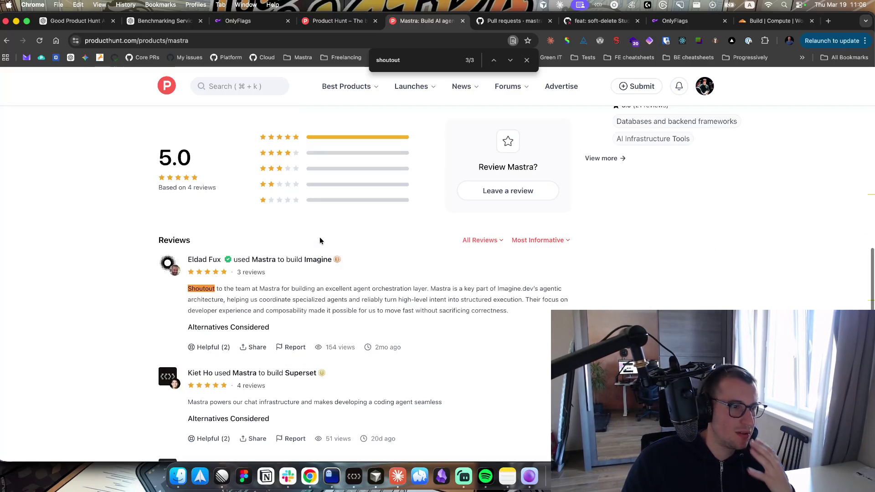
key(Return)
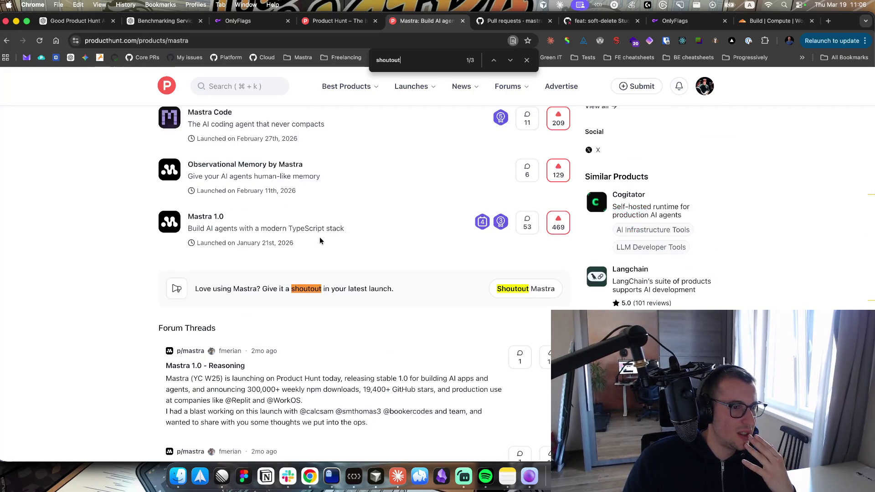
key(Return)
key(Return)
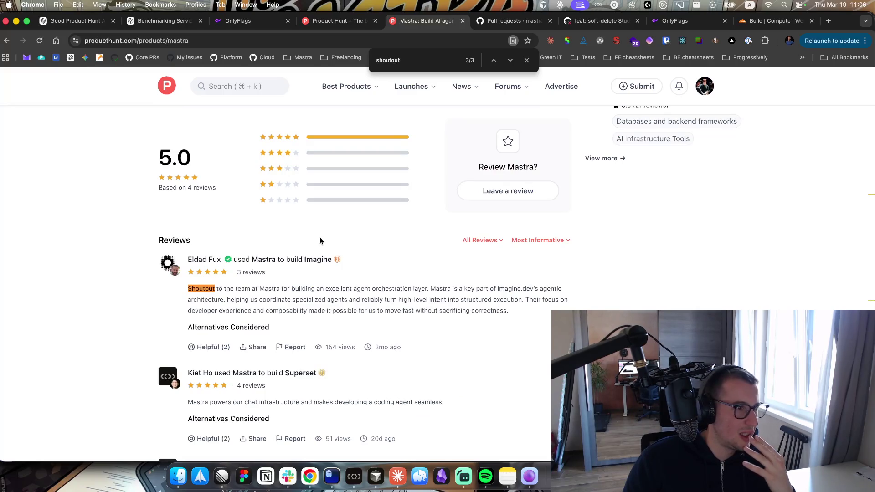
key(Return)
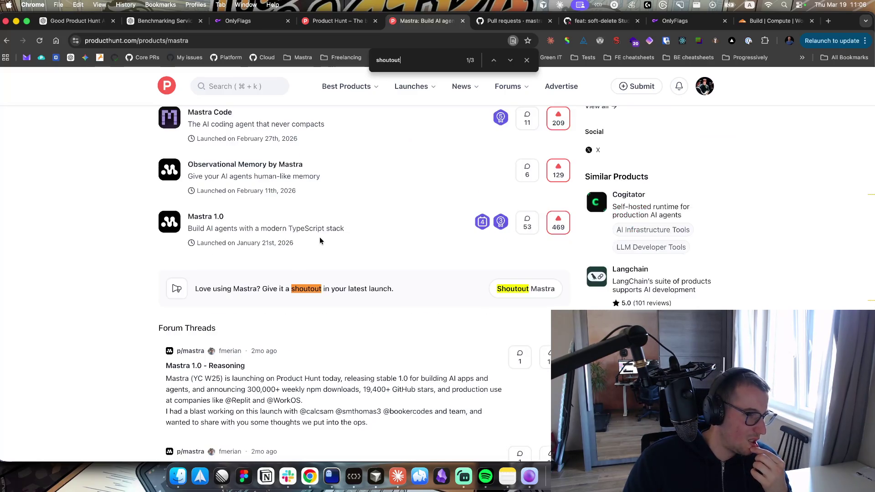
scroll(320, 240, up, 7)
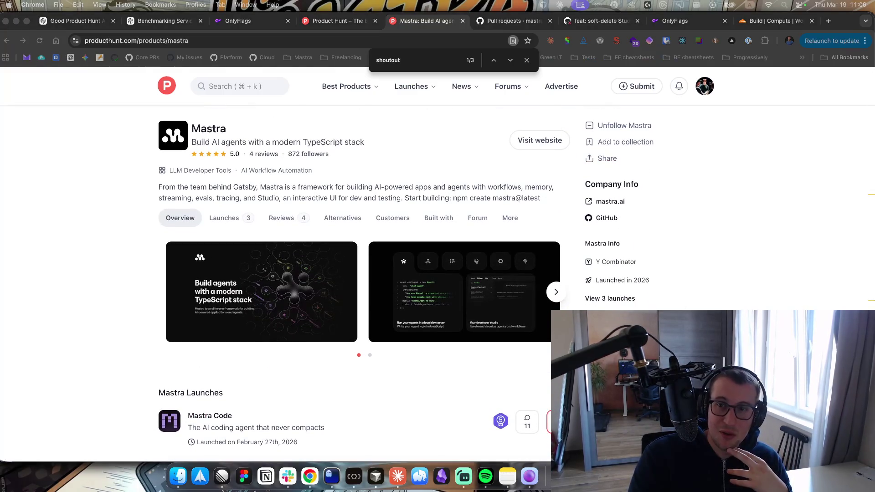
scroll(528, 152, up, 1)
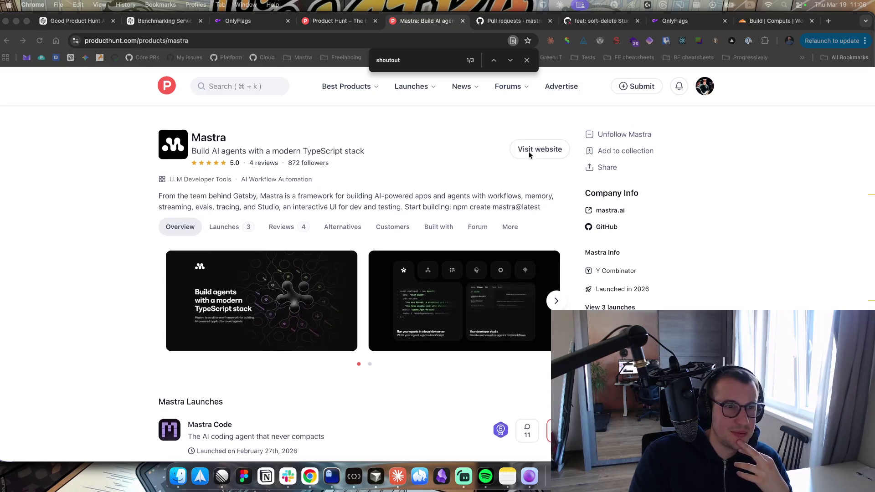
click(242, 21)
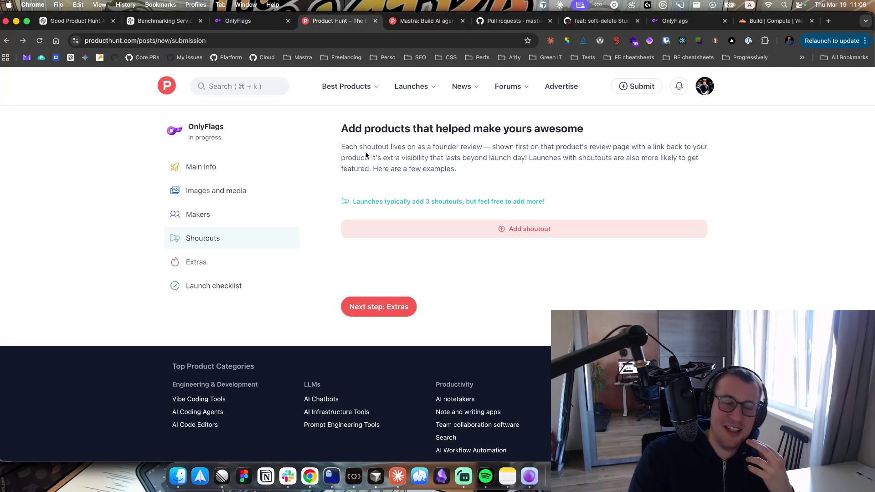
scroll(543, 166, up, 1)
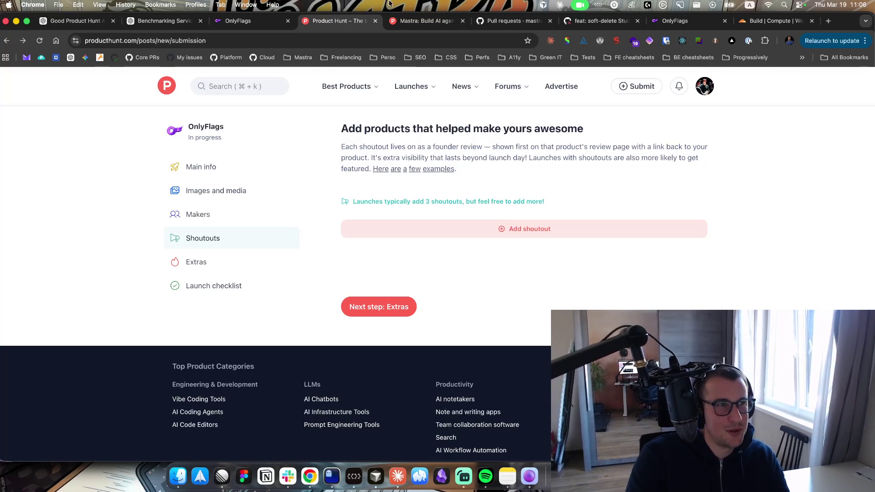
key(ctrl+Tab)
Reach the Claude Code product page through a site search for 'claude' after the 'claudecode' URL fails
click(220, 41)
double_click(220, 41)
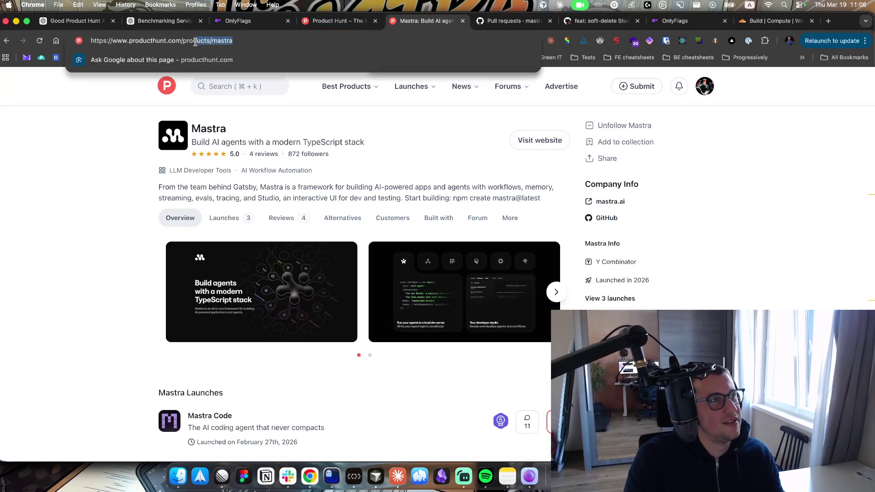
text(claudecode)
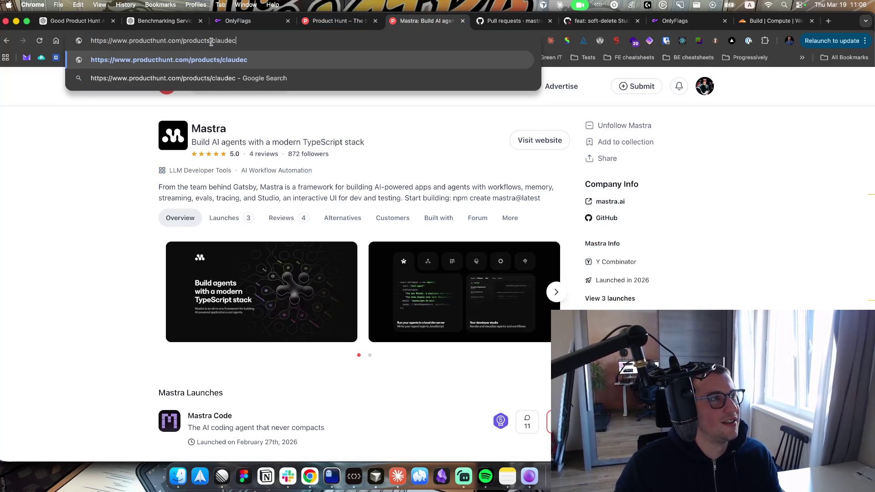
key(Return)
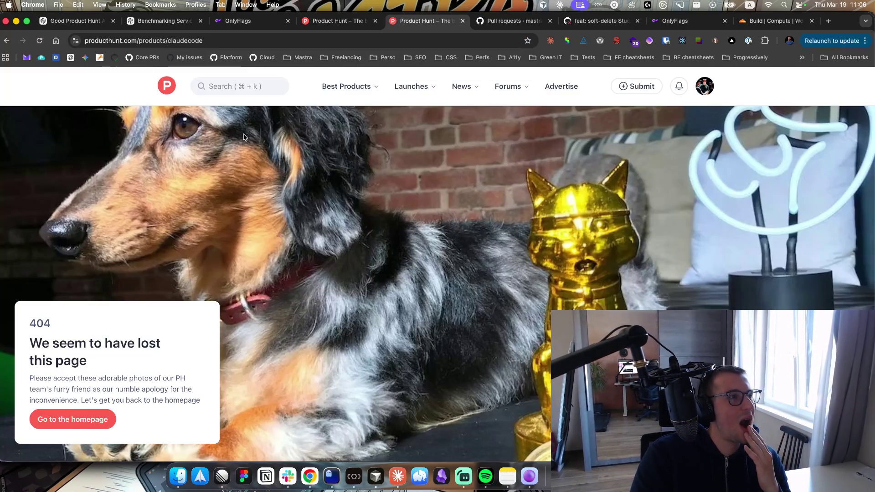
click(215, 87)
text(claude)
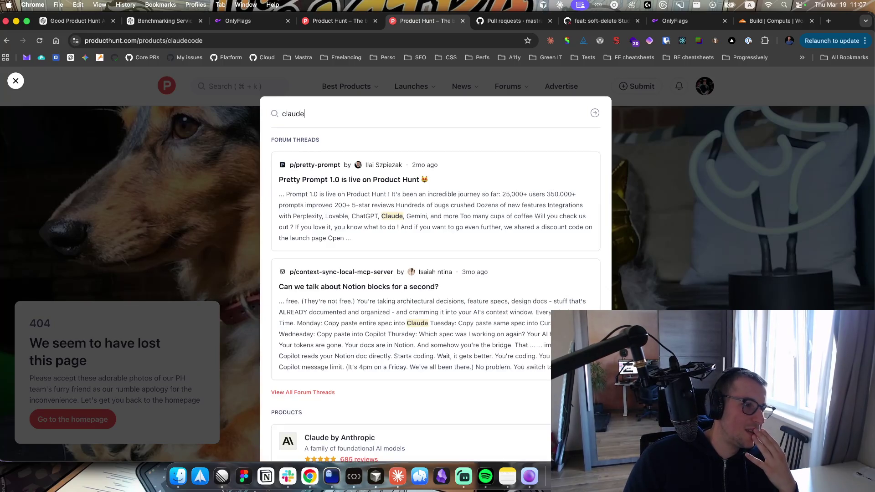
scroll(287, 187, down, 2)
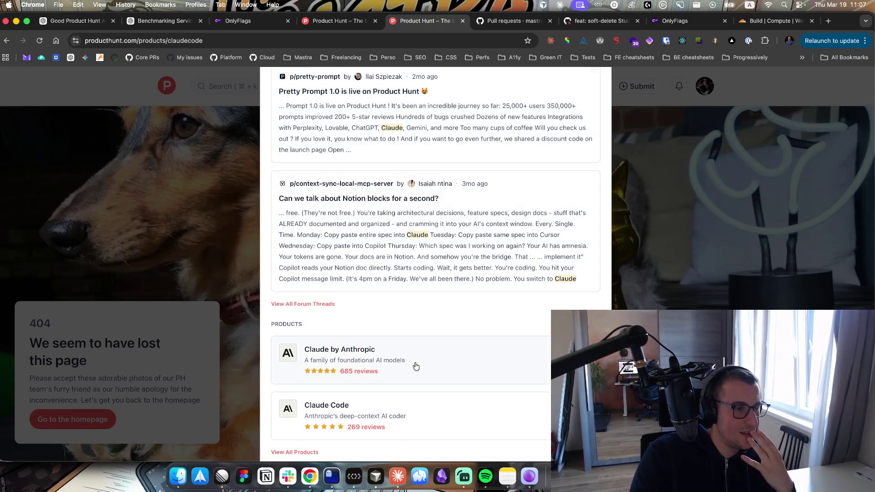
click(394, 411)
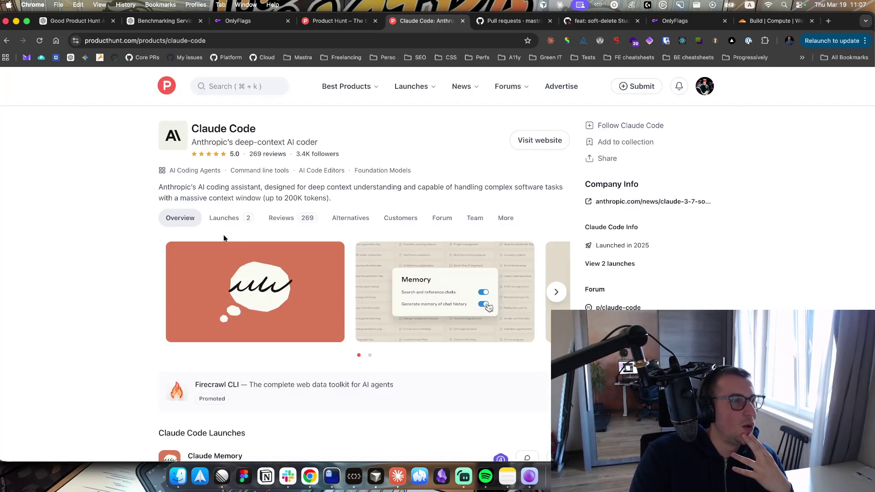
Locate the two 'shoutout' matches on the Claude Code page with find-in-page
scroll(114, 227, down, 12)
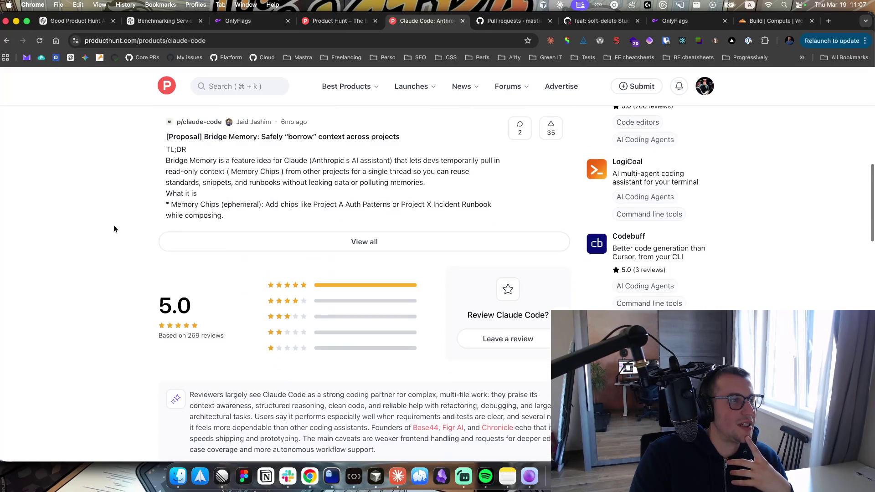
key(super+f)
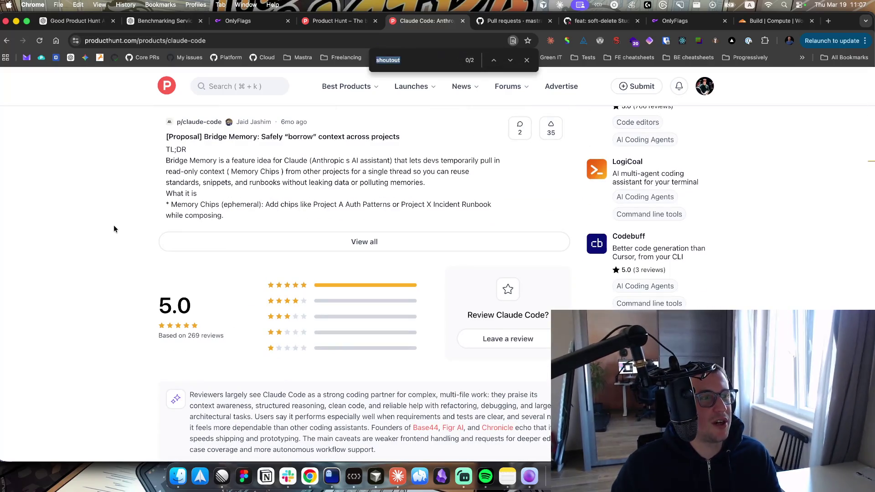
text(shoutout)
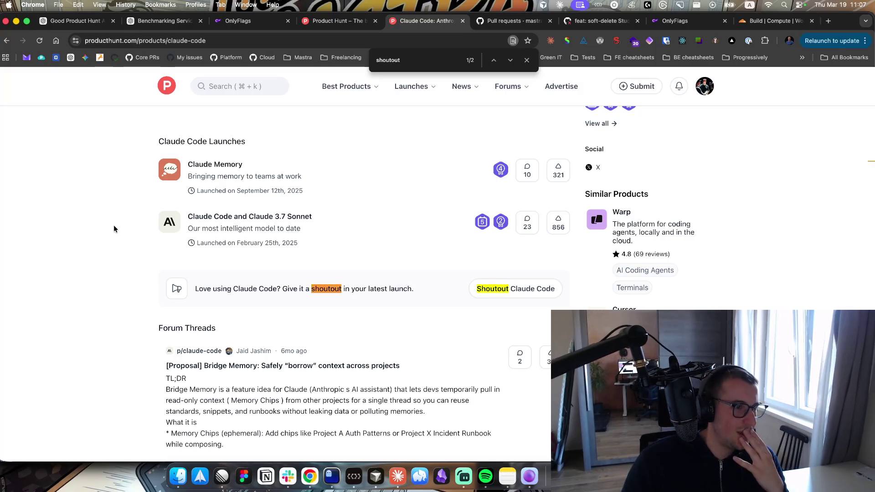
key(Return)
key(Return)
key(Return)
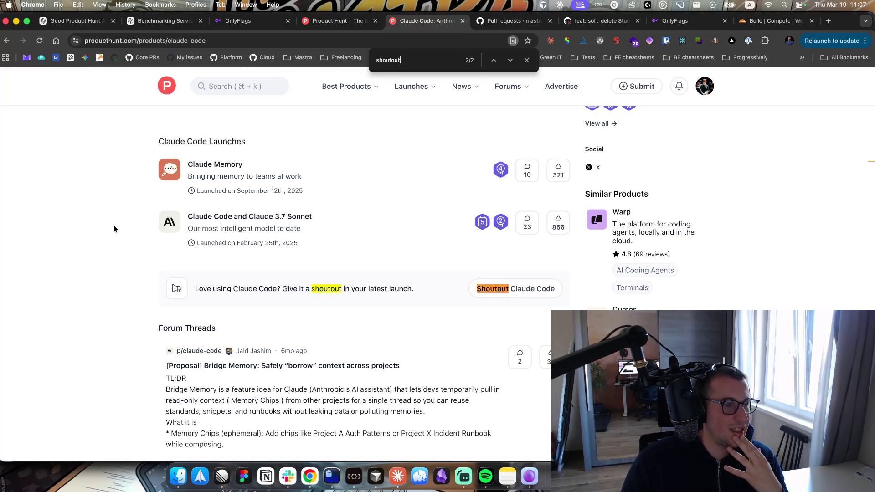
key(Return)
key(Return)
key(Return)
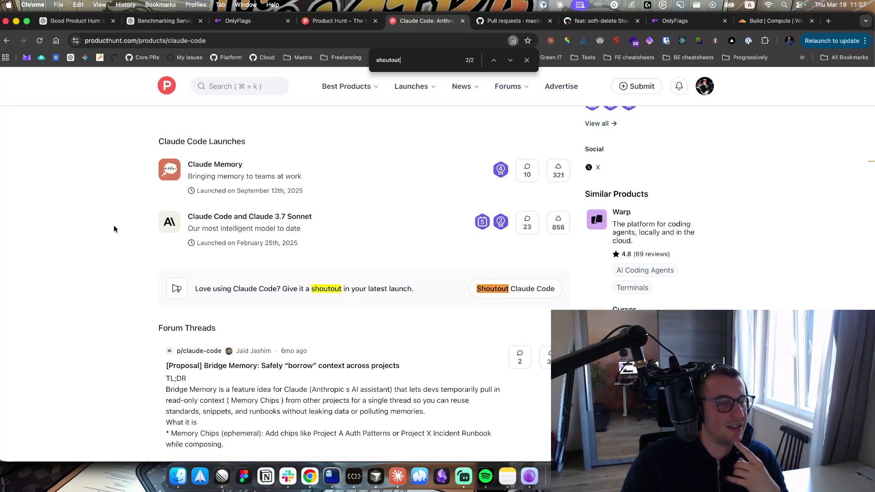
key(Return)
key(Return)
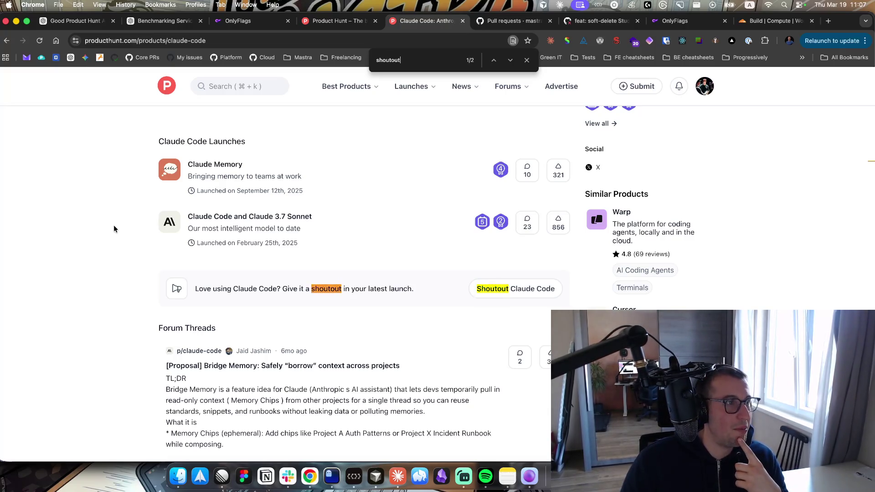
drag(167, 40, 244, 41)
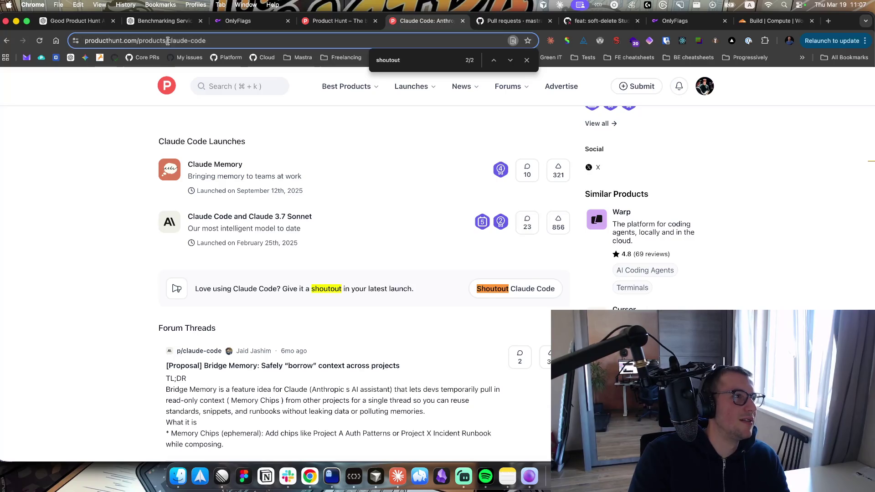
Check the OnlyFlags dashboard and GitHub pull requests, then bring up shoutout category suggestions in the draft
click(267, 23)
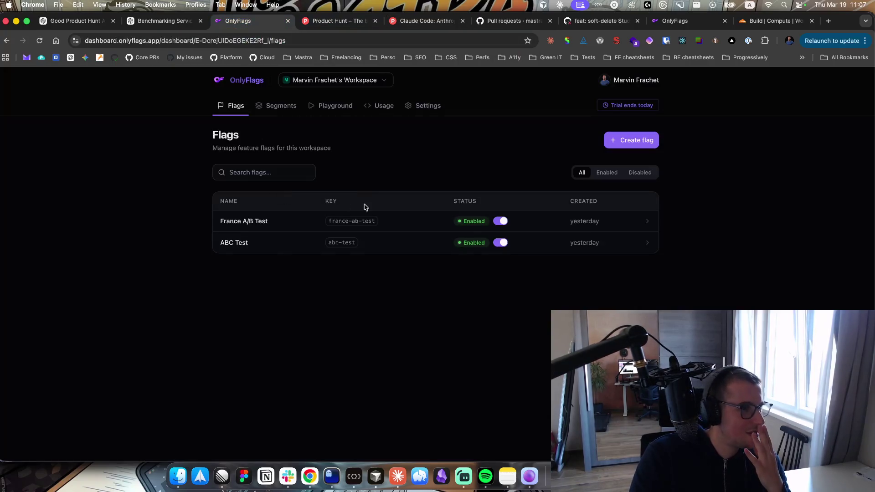
click(328, 24)
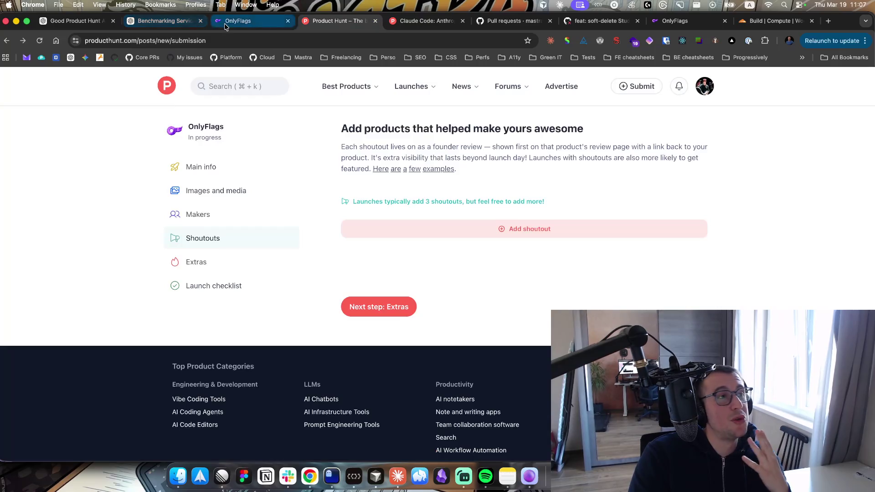
click(242, 22)
click(444, 21)
click(497, 23)
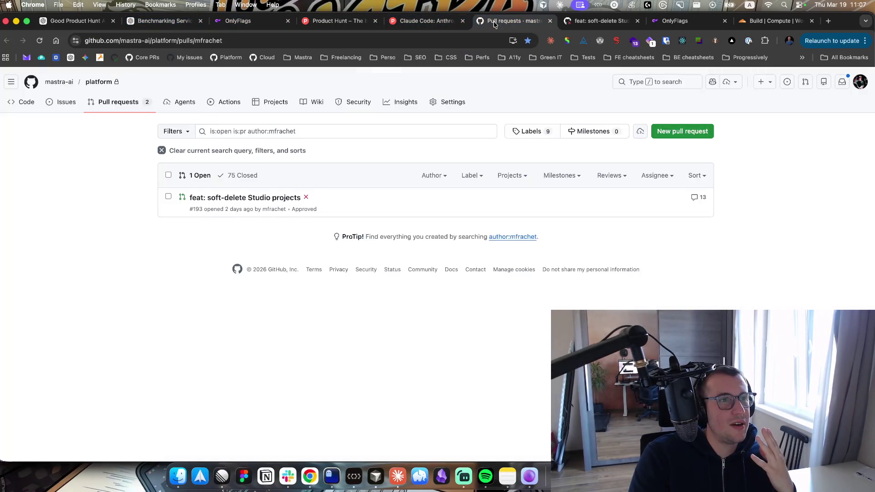
click(339, 21)
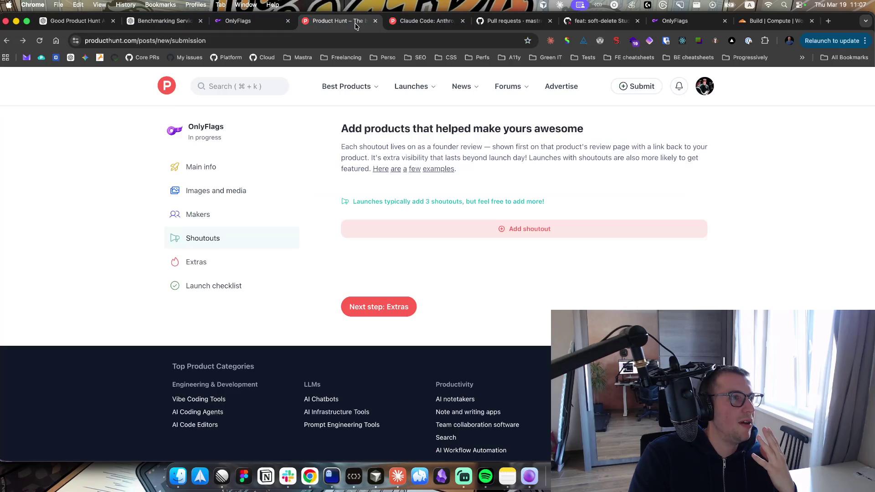
click(506, 236)
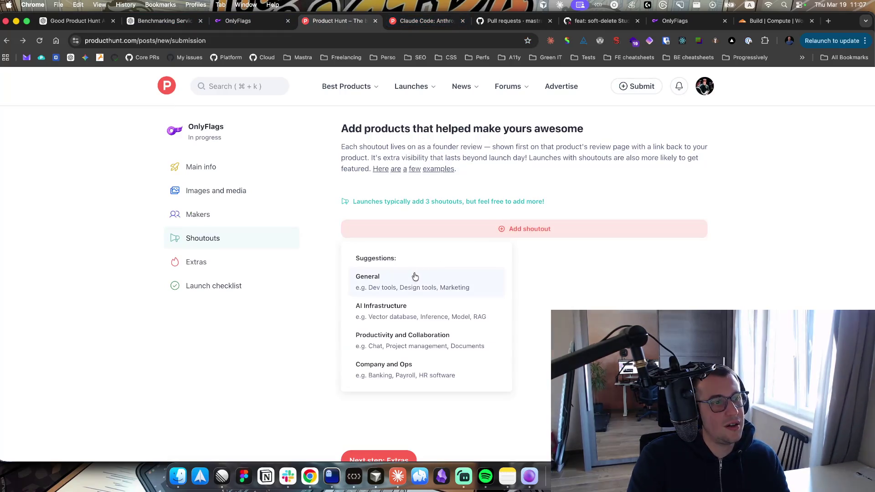
Add Claude Code under AI Infrastructure, found by searching 'claude-code', with the reason 'The best in class'
scroll(402, 301, down, 2)
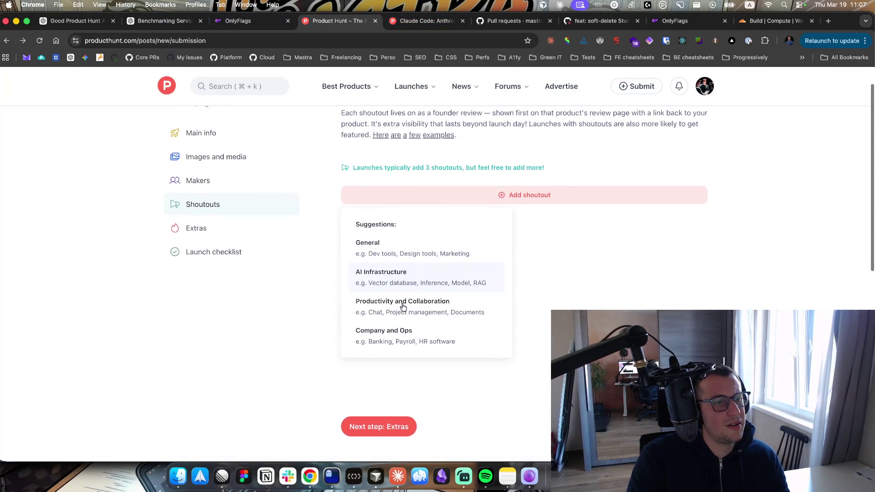
scroll(401, 283, up, 1)
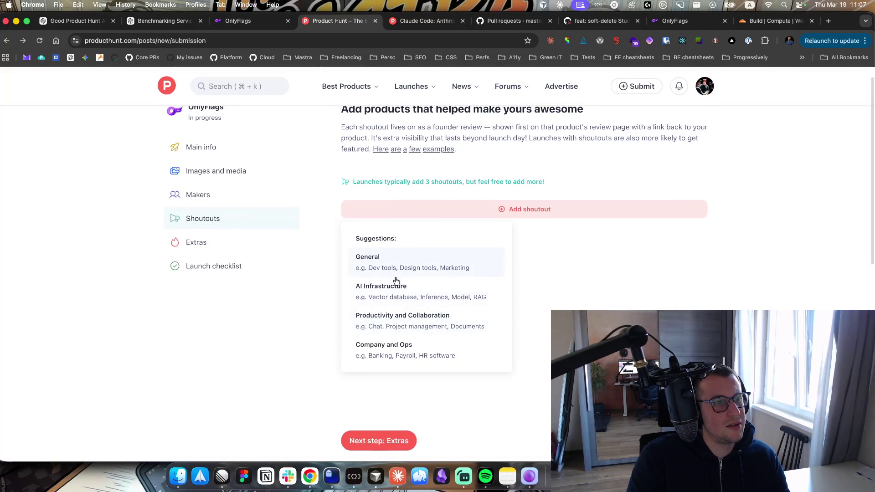
click(398, 293)
click(413, 265)
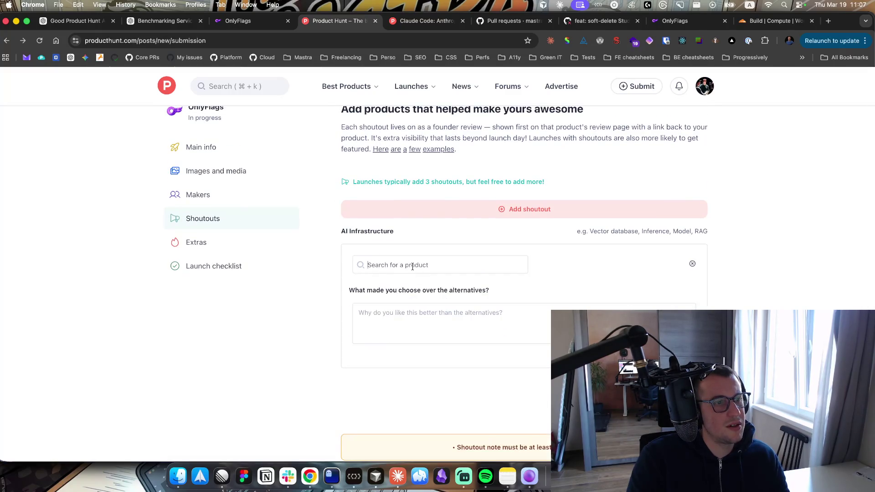
text(claude-code)
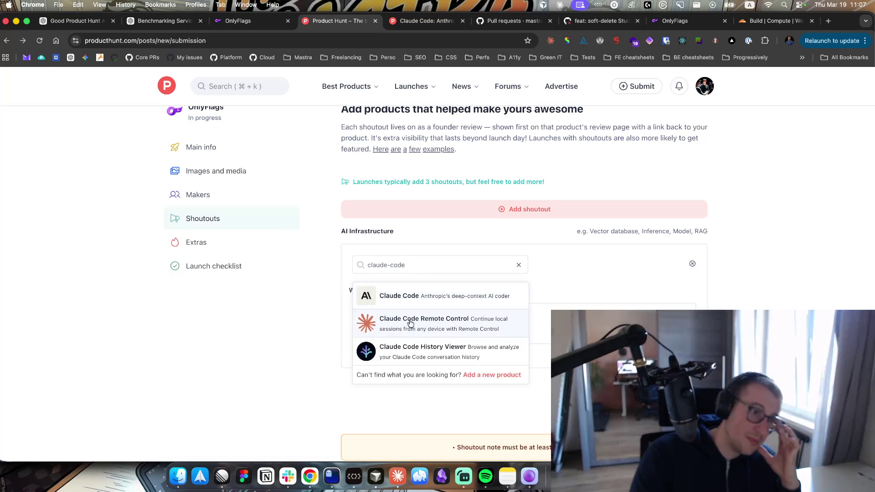
click(417, 302)
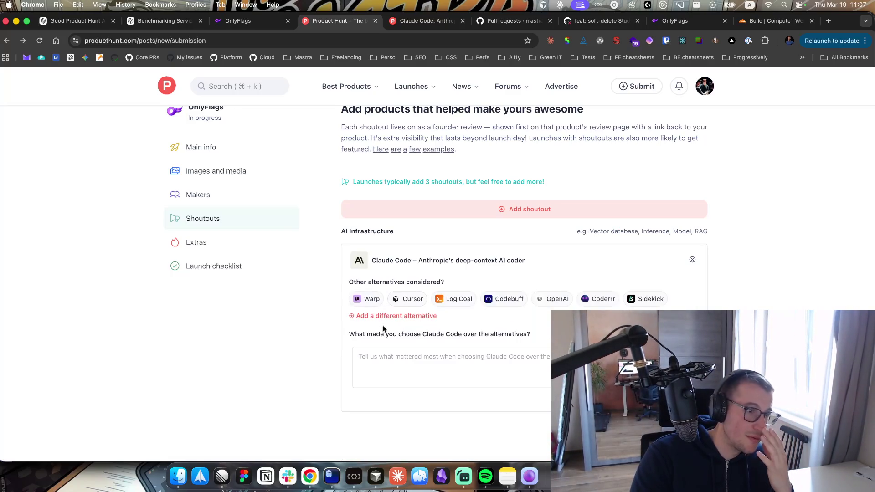
click(409, 363)
text(The best in class)
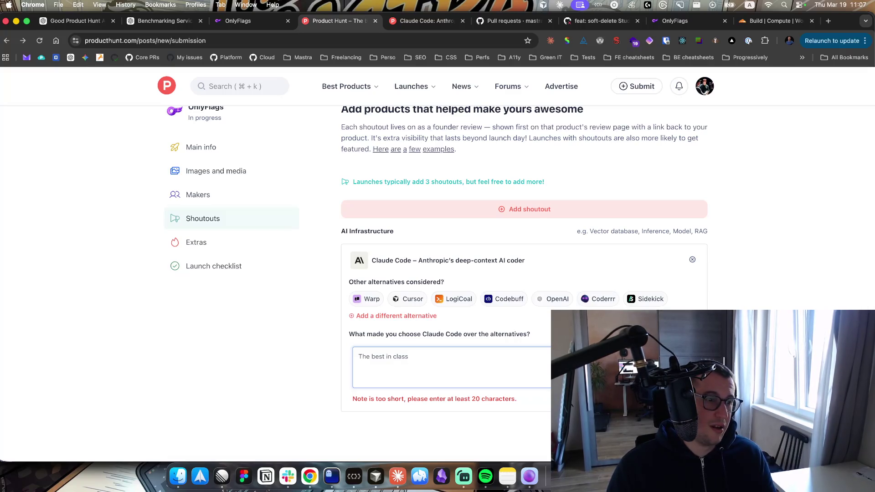
Extend Claude Code's reason through 'we ship an MCP server, we give you back the money' and select it
text( coding agent. )
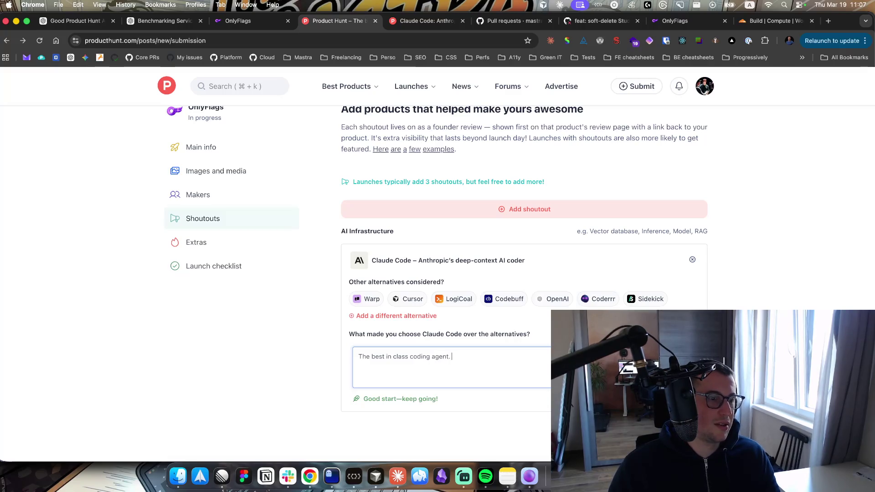
text(It helped me)
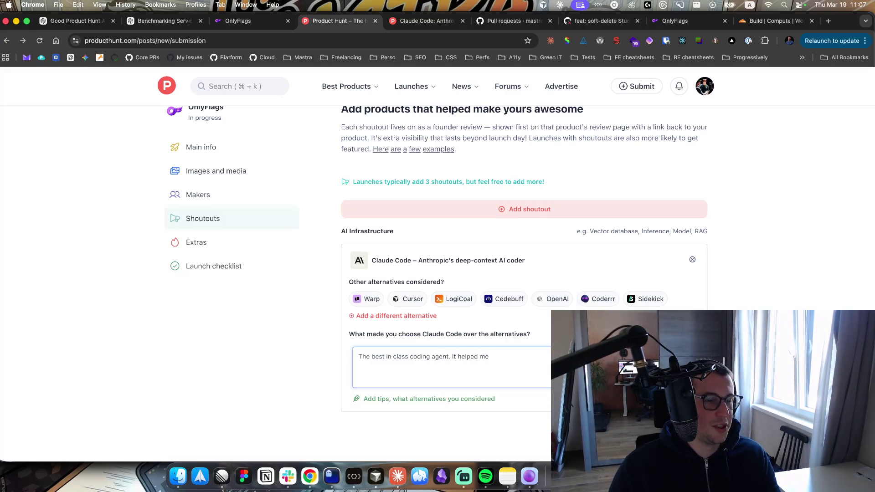
text(my )
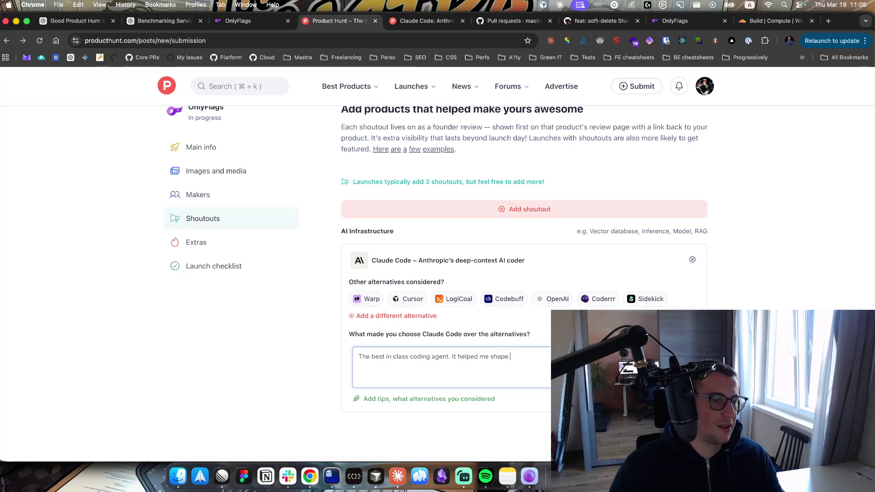
text(io)
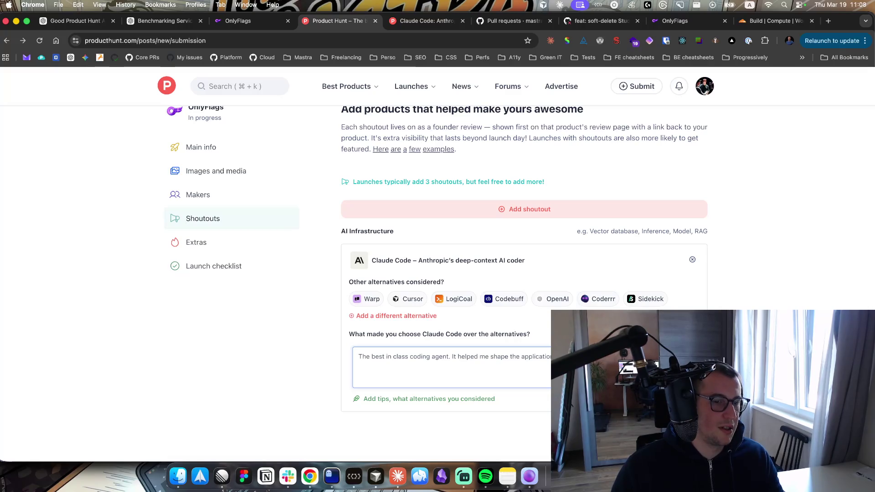
text(we ship a)
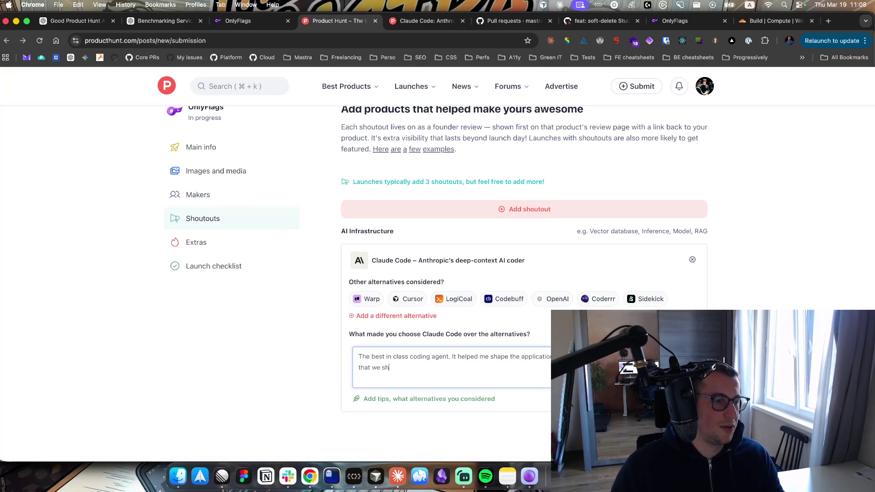
key(BackSpace)
key(BackSpace)
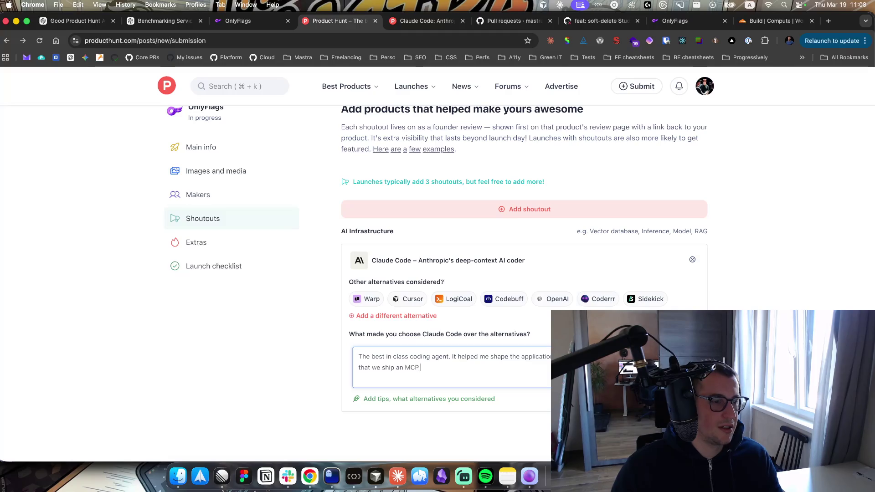
text(server, we g)
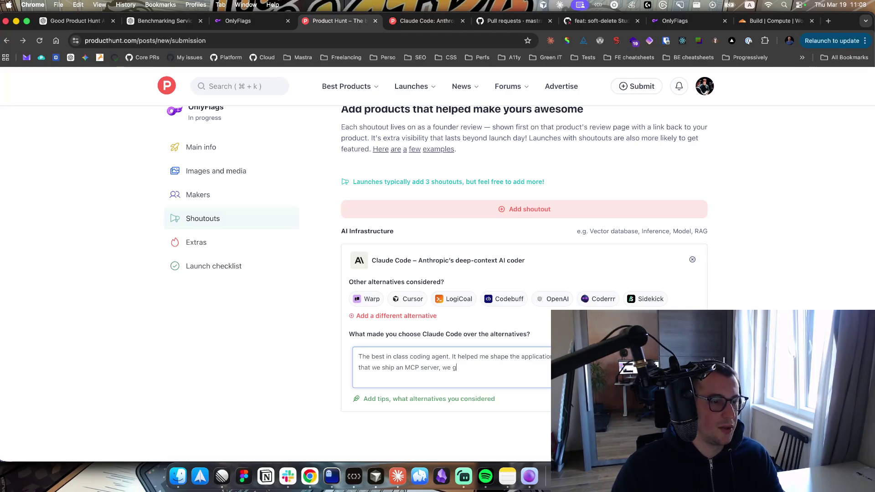
text(ive you bac)
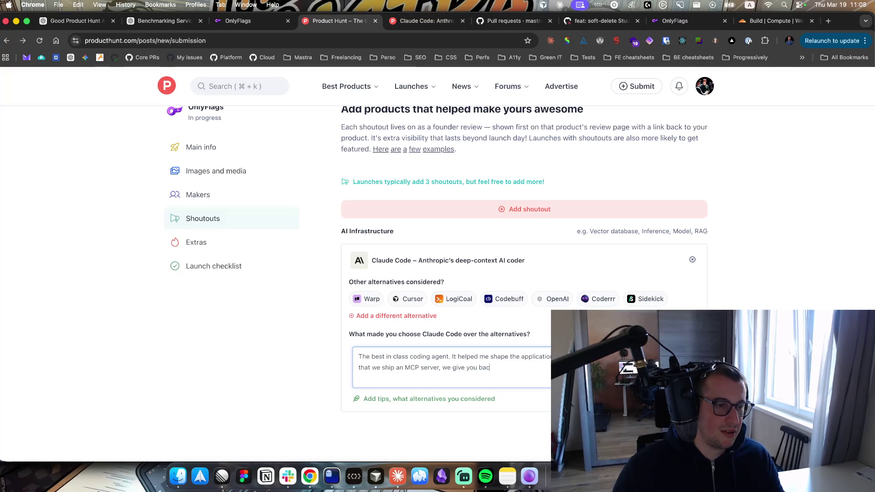
text(money)
key(super+a)
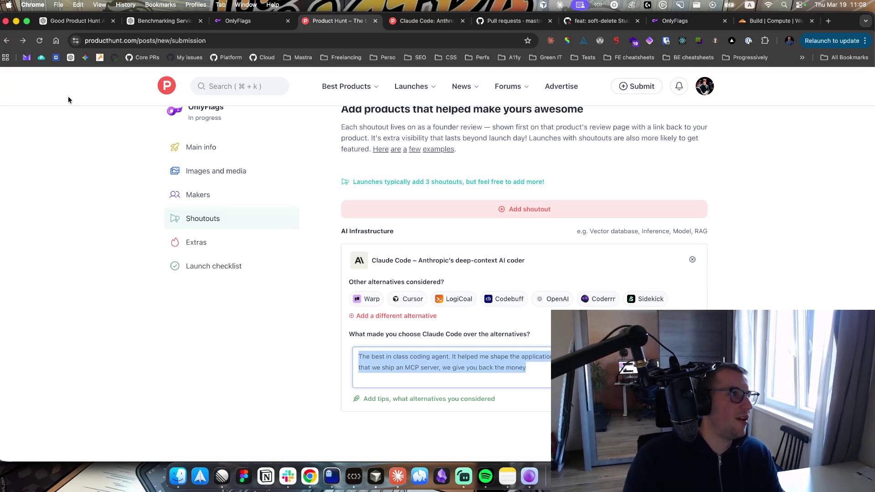
Ask ChatGPT to rephrase the pasted shoutout note, then select the playful version it returns
click(88, 18)
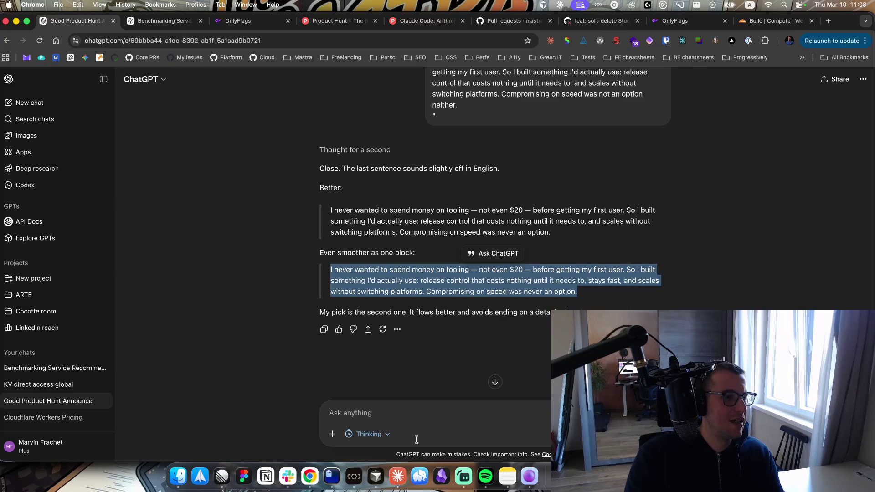
click(394, 412)
text(Rephrase this as a shoutout on producthunt to calude code)
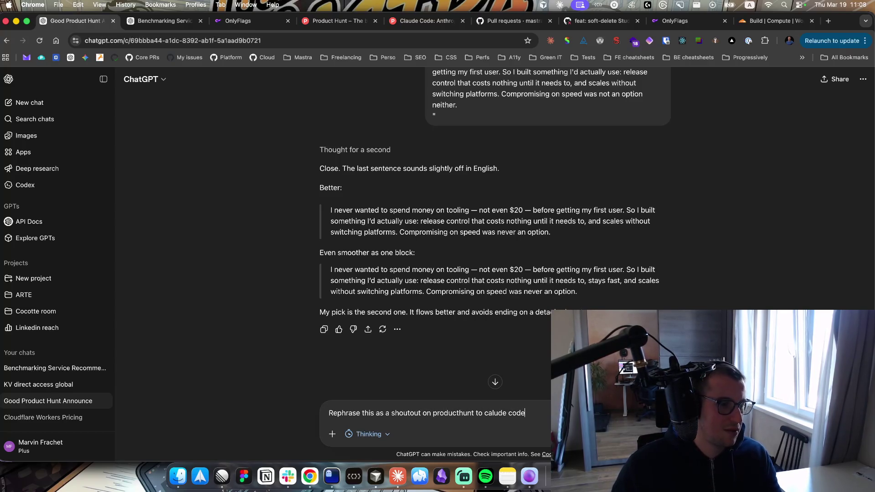
text("The best in class coding agent. It helped me shape the application and make it in a better spot. Bonus point now that we ship an MCP server, we give you back the money)
key(Return)
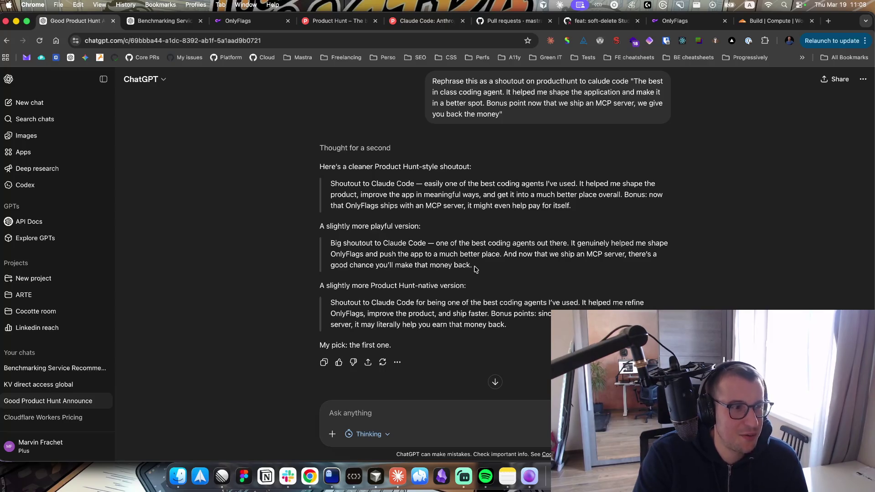
drag(473, 266, 331, 245)
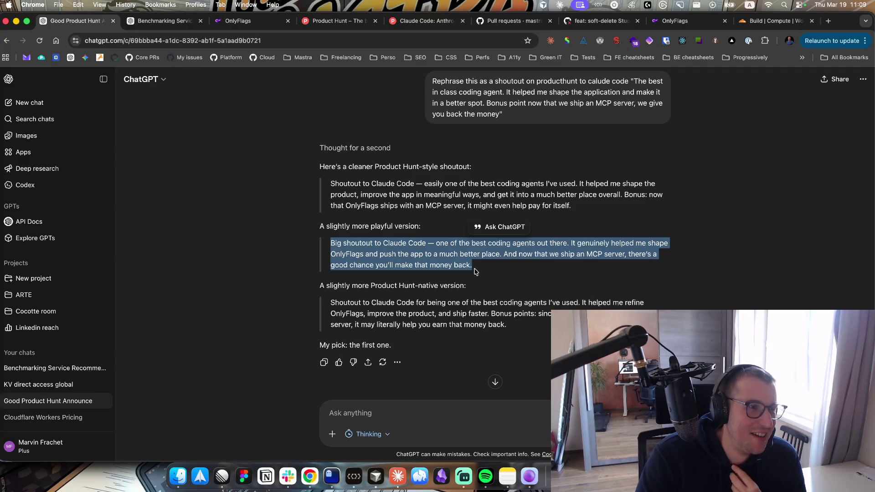
mouse_move(474, 268)
mouse_down()
mouse_move(336, 267)
mouse_move(328, 247)
mouse_up()
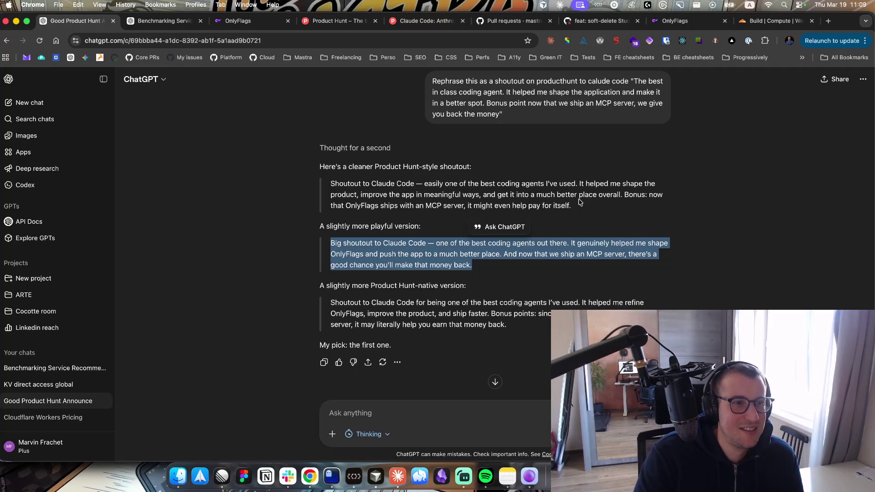
Explain that the joke is about Claude Code using OnlyFlags' MCP server, then select the 'More playful' version
click(389, 414)
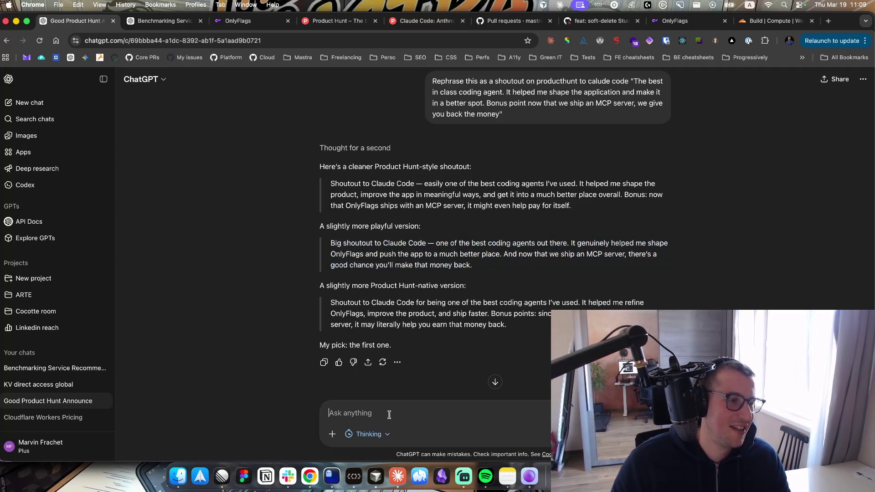
text(Claude code does)
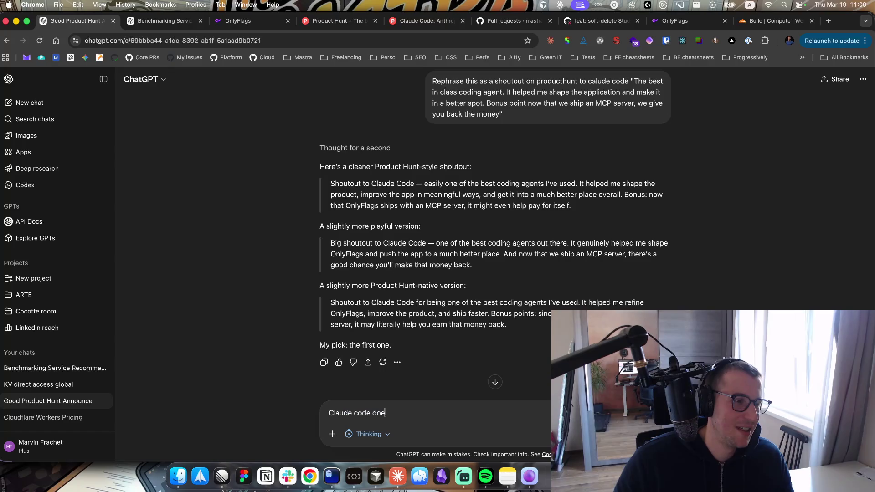
text(nt get any money back, but I wanted to be funny)
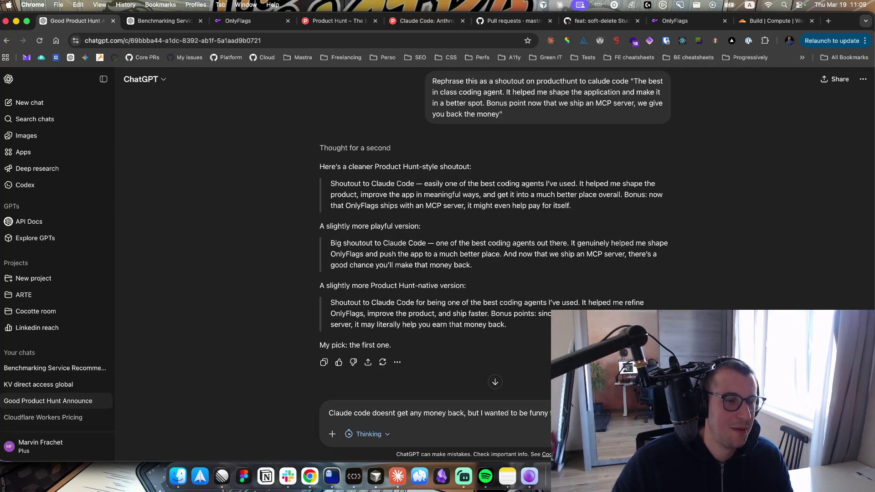
text(shipping a)
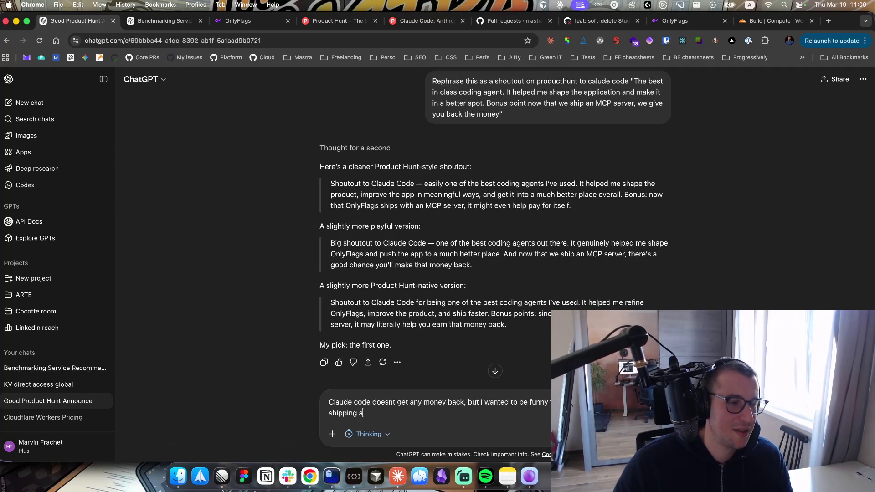
text(claud)
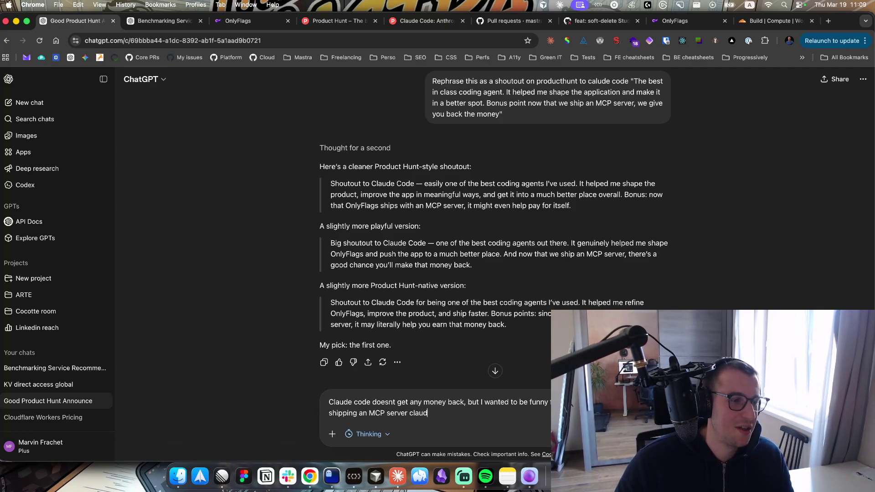
text(use)
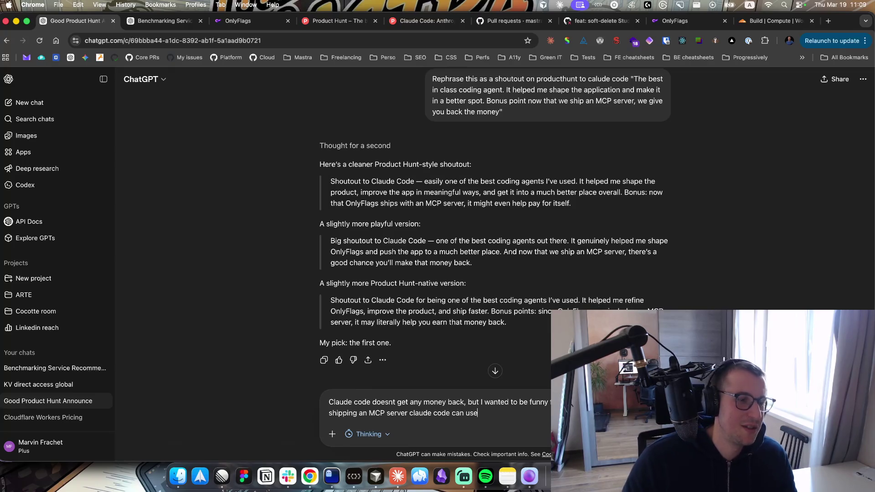
key(Return)
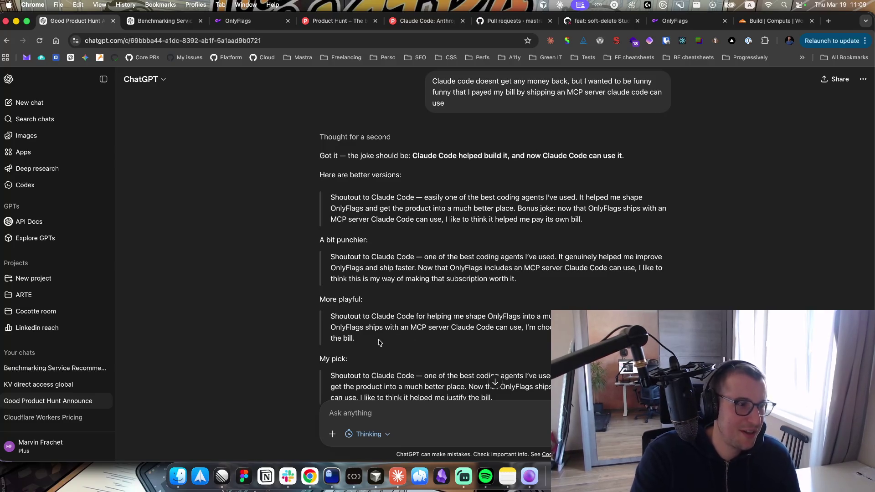
triple_click(363, 338)
scroll(356, 294, down, 3)
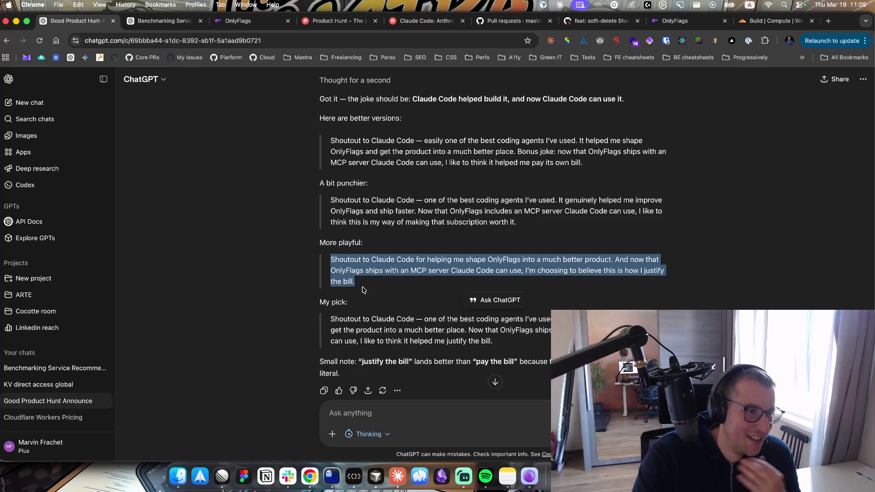
Paste the playful MCP-server shoutout over Claude Code's old reason in the Product Hunt form
click(342, 21)
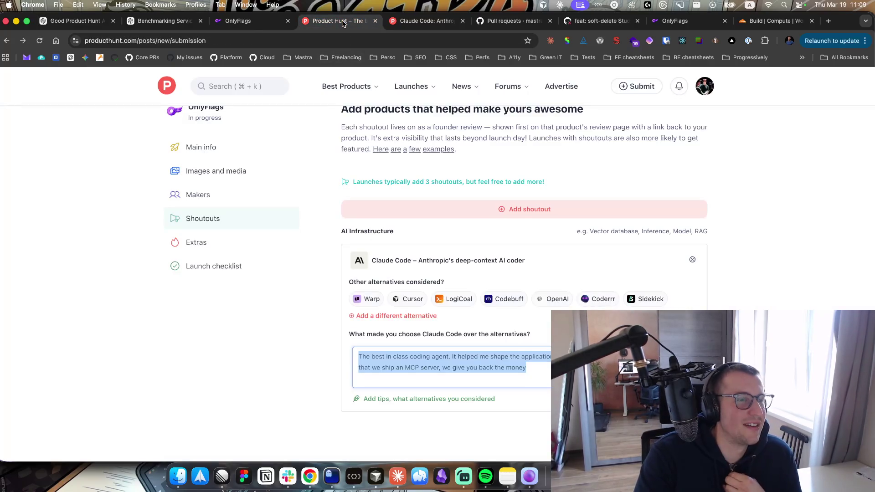
key(super+v)
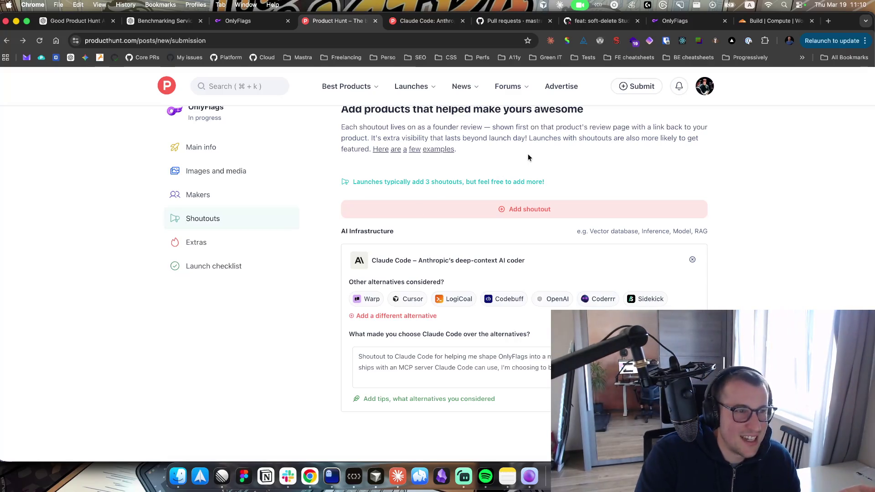
scroll(511, 204, up, 1)
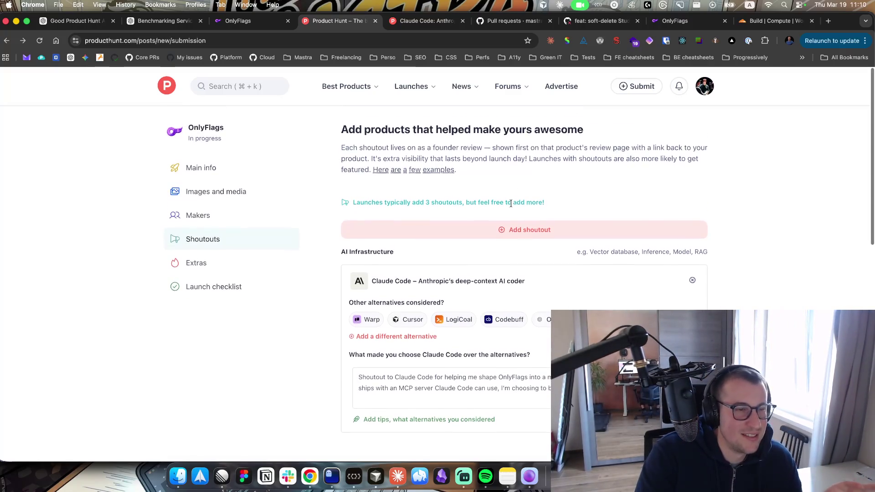
Close the Claude Code, GitHub pull requests and soft-delete PR tabs, leaving the OnlyFlags Usage page open
click(415, 30)
click(463, 21)
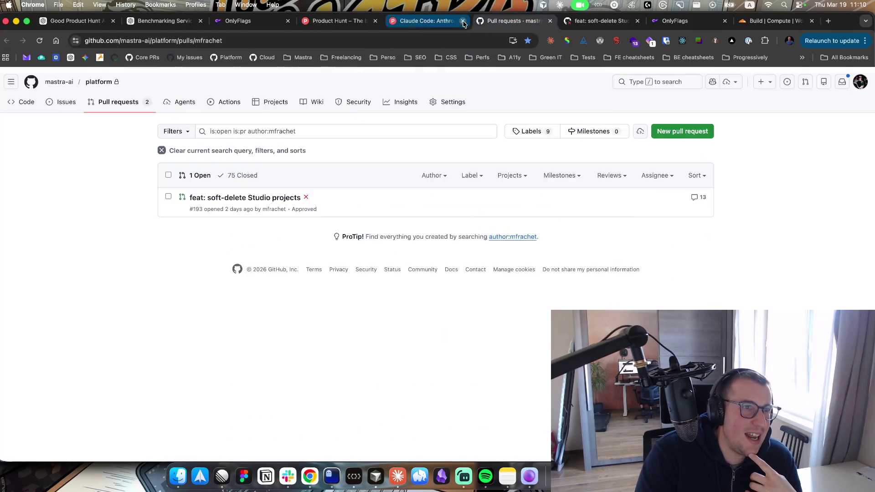
click(462, 22)
click(463, 21)
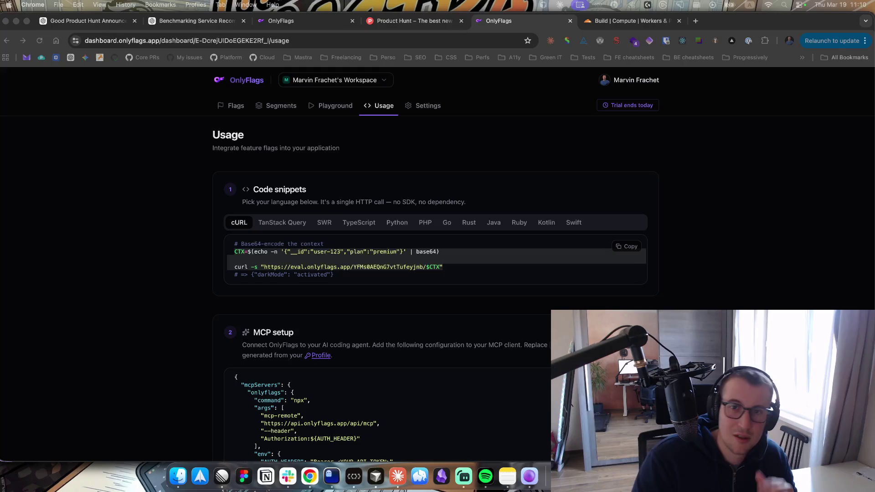
Refocus the browser and return to the Shoutouts step showing Claude Code's playful shoutout
click(707, 107)
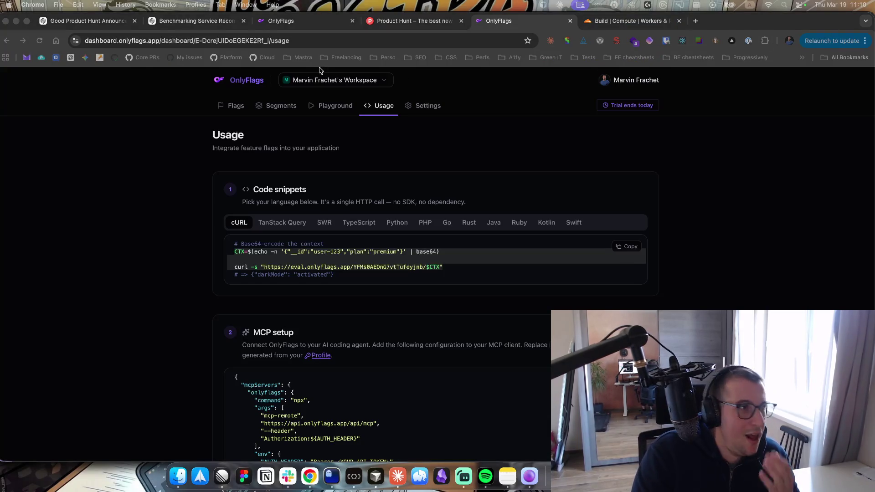
click(413, 21)
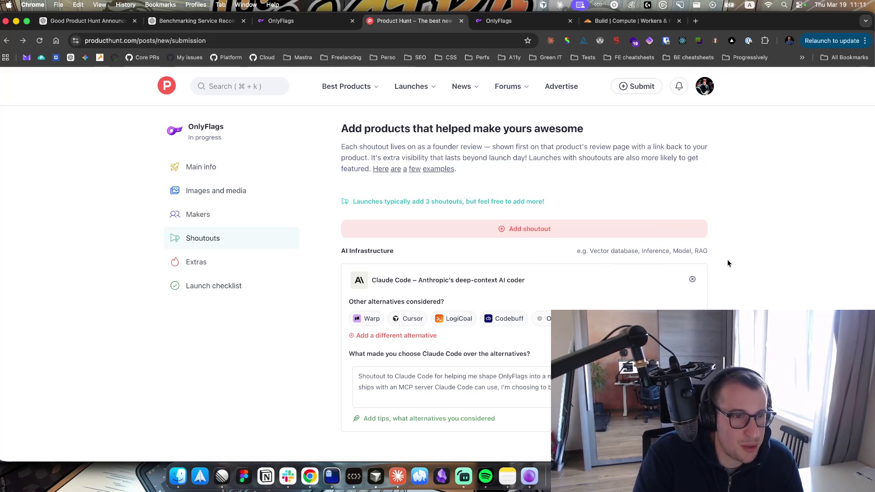
Move the Cloudflare Workers tab before Product Hunt, then search 'cloudflare' and open Cloudflare's product page
scroll(759, 256, down, 2)
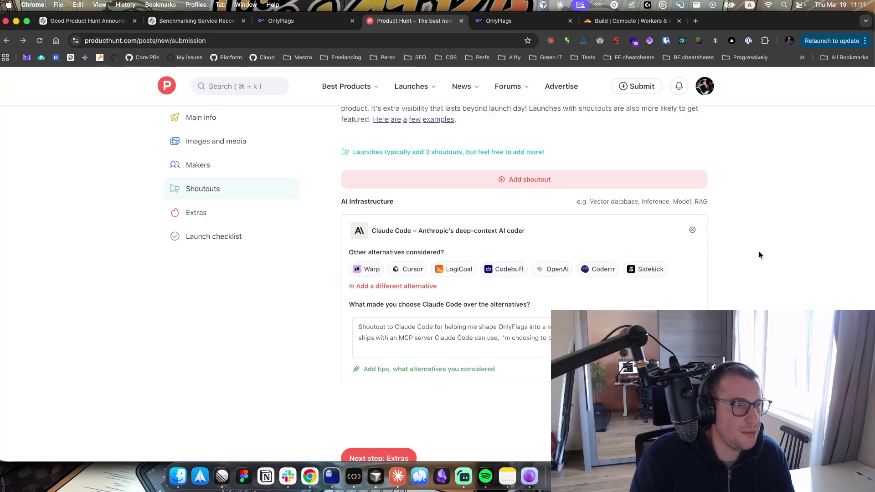
drag(634, 21, 338, 36)
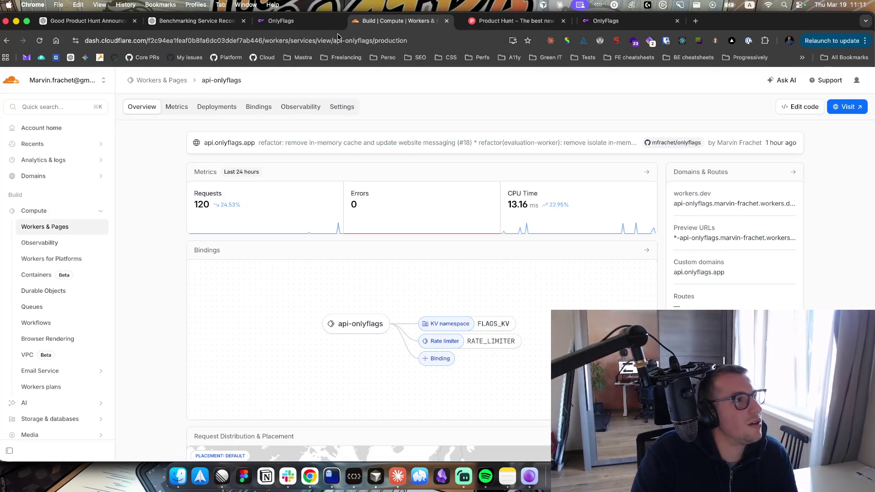
click(519, 21)
click(246, 87)
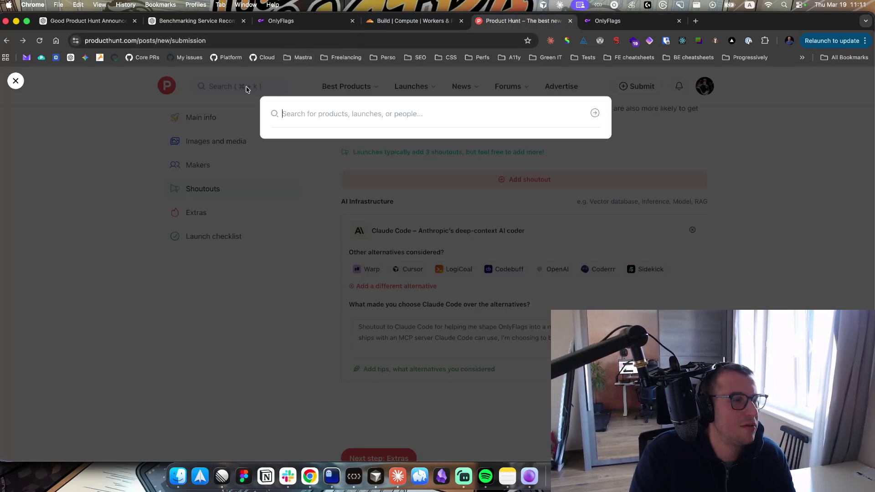
text(cloudflare)
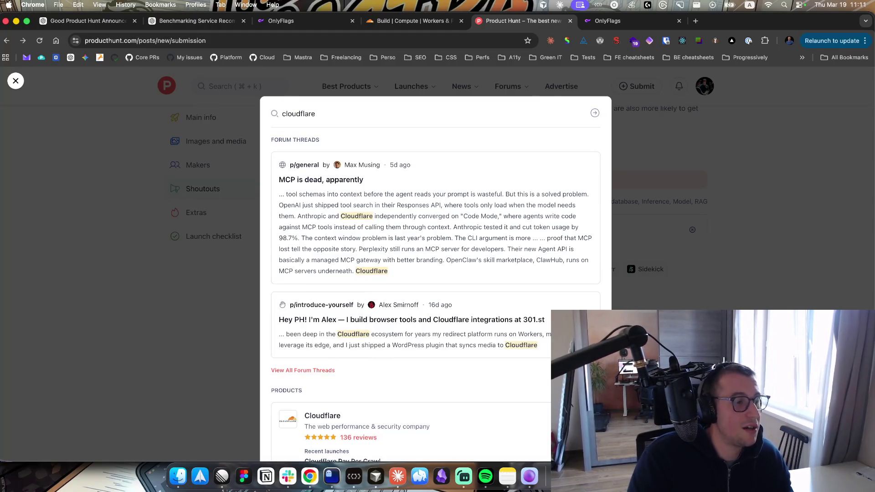
scroll(273, 201, down, 3)
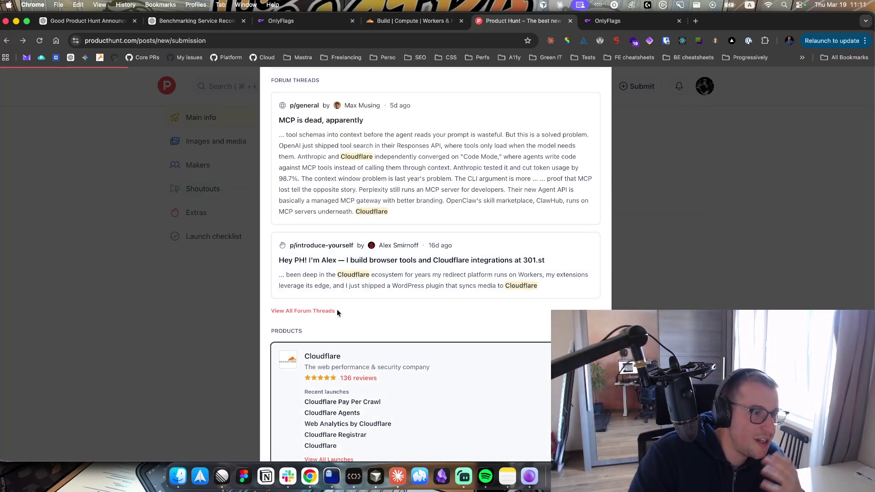
click(323, 377)
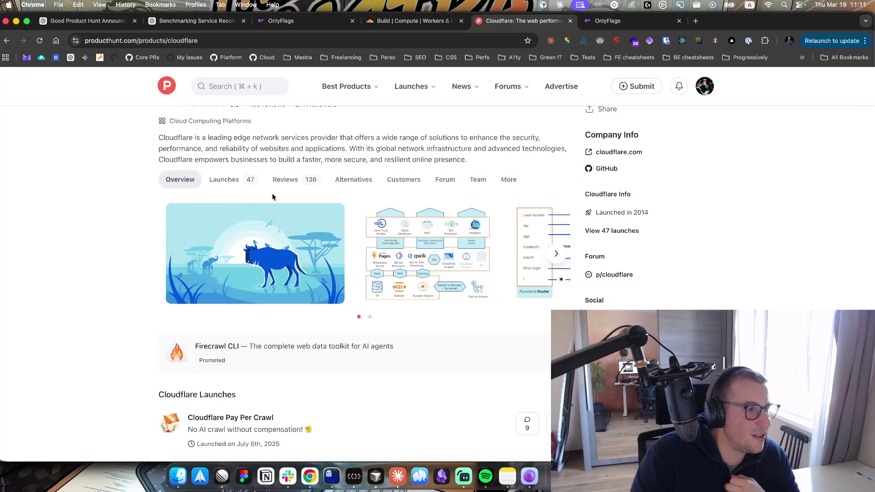
Open the Deploy to Cloudflare Workers launch from Cloudflare's launches list and select its URL slug
scroll(126, 301, down, 6)
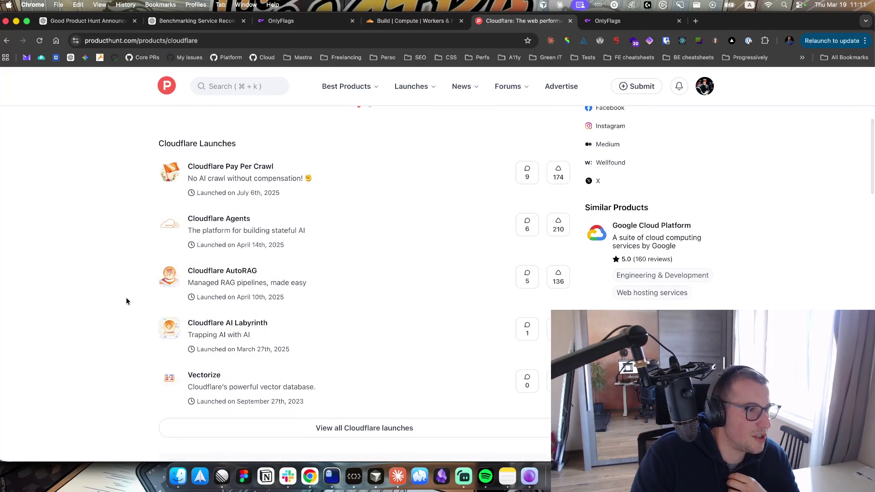
scroll(127, 301, down, 3)
scroll(126, 301, up, 10)
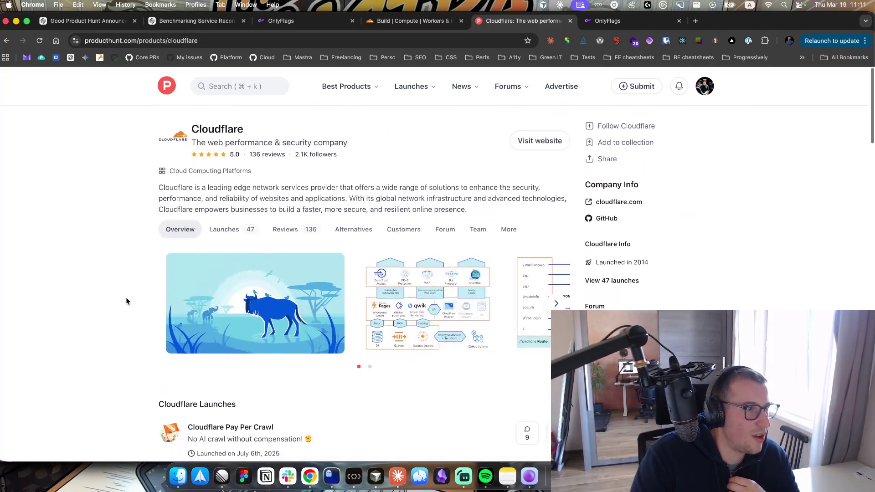
click(228, 229)
scroll(278, 235, down, 10)
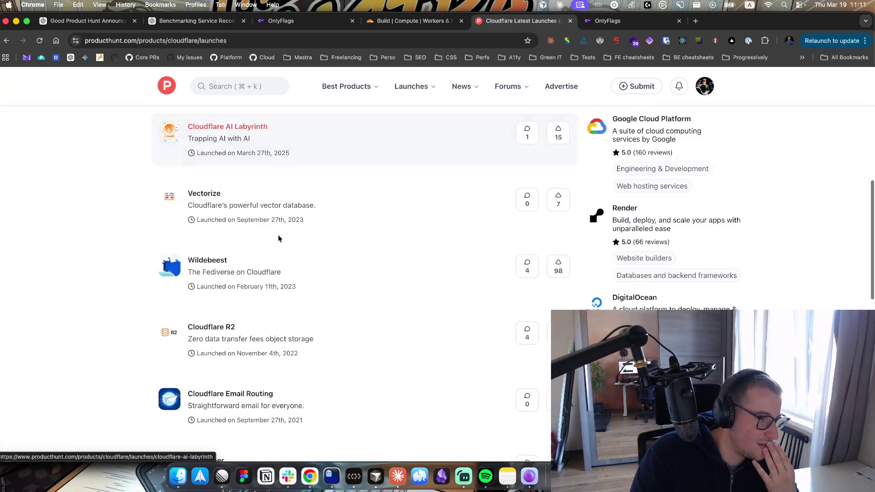
scroll(279, 239, down, 3)
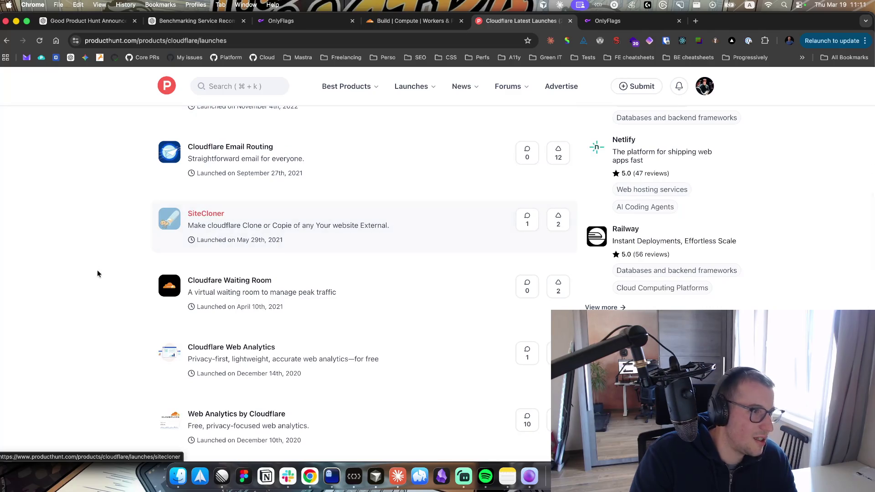
scroll(175, 263, down, 3)
scroll(175, 263, down, 3)
scroll(231, 289, down, 5)
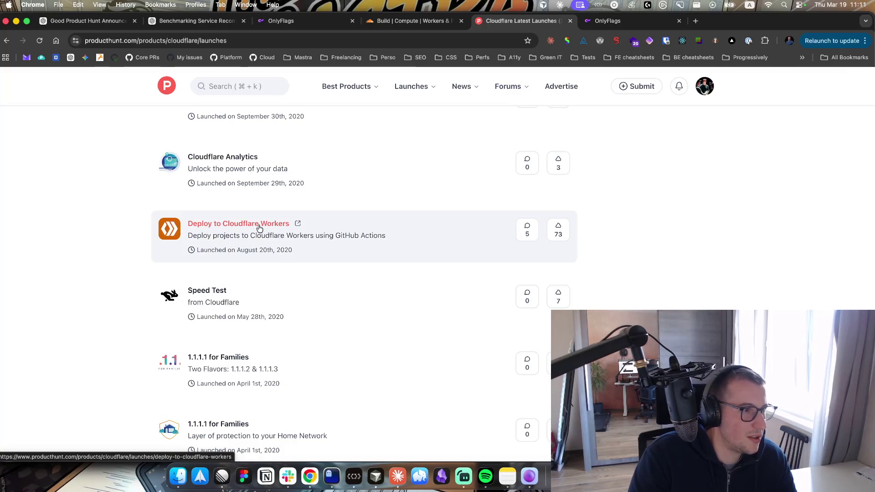
click(259, 228)
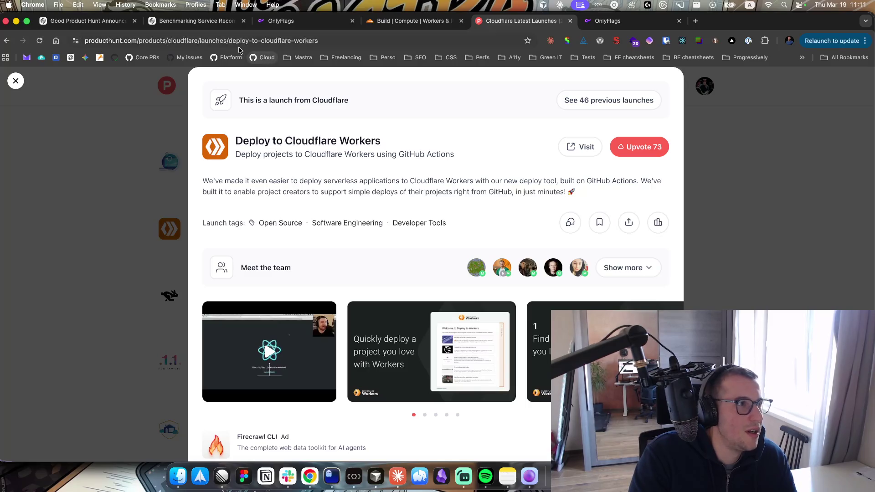
click(228, 41)
double_click(228, 41)
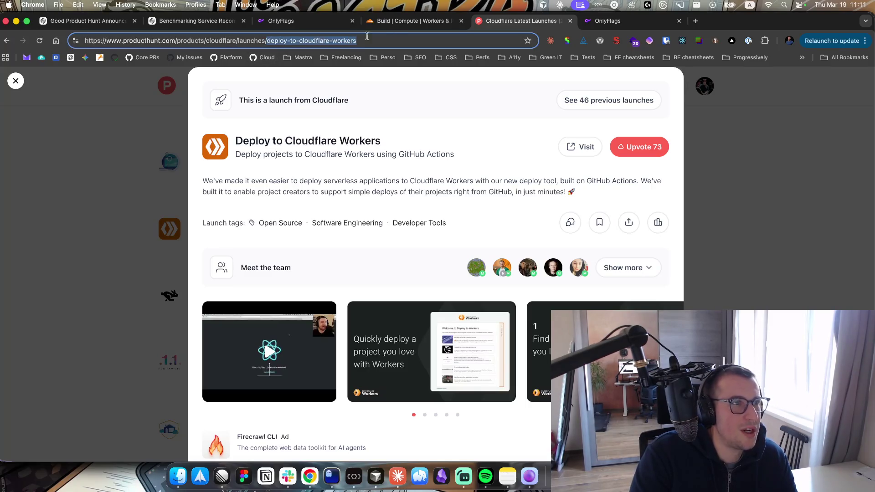
Flip between the Workers, OnlyFlags and launches tabs, closing the launch details to show the list
click(419, 21)
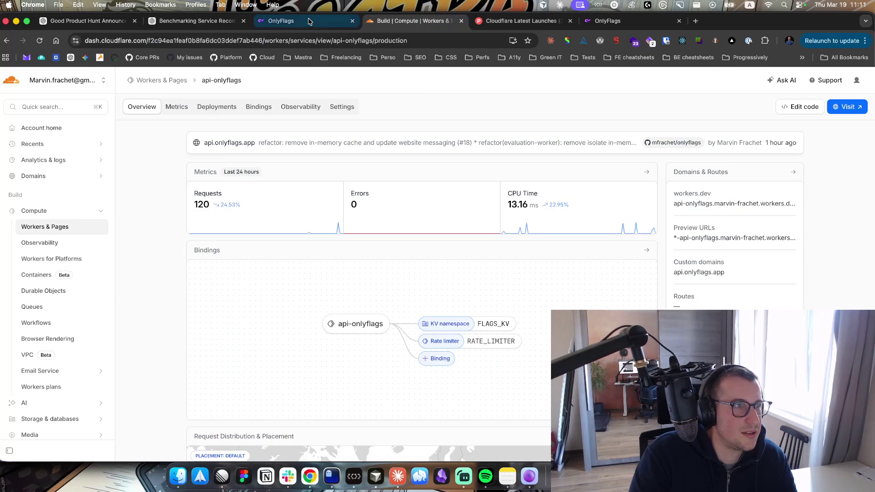
click(308, 21)
click(526, 21)
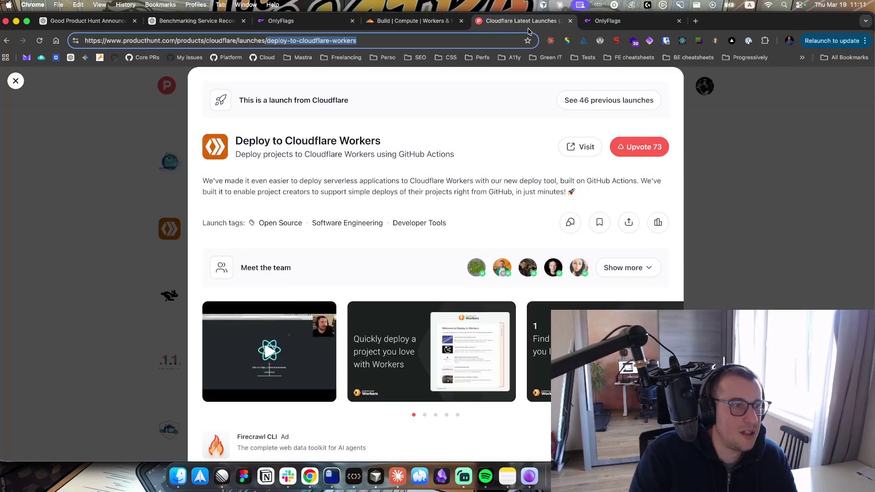
click(721, 191)
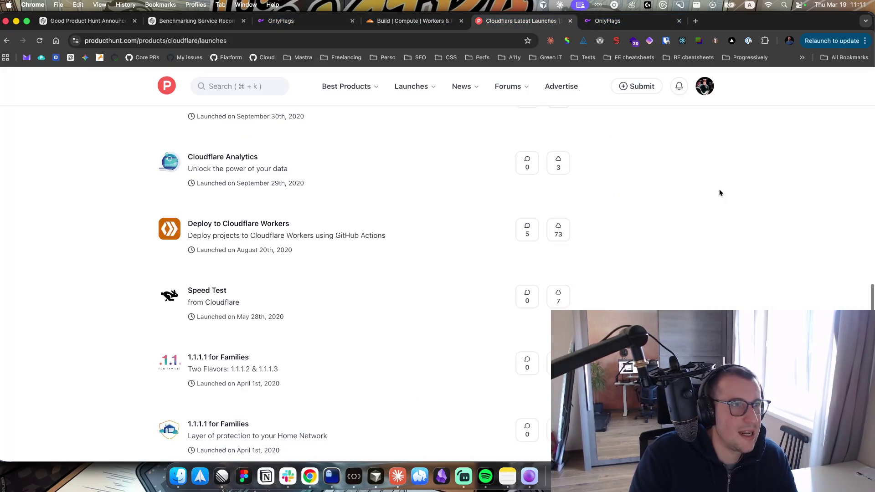
click(437, 21)
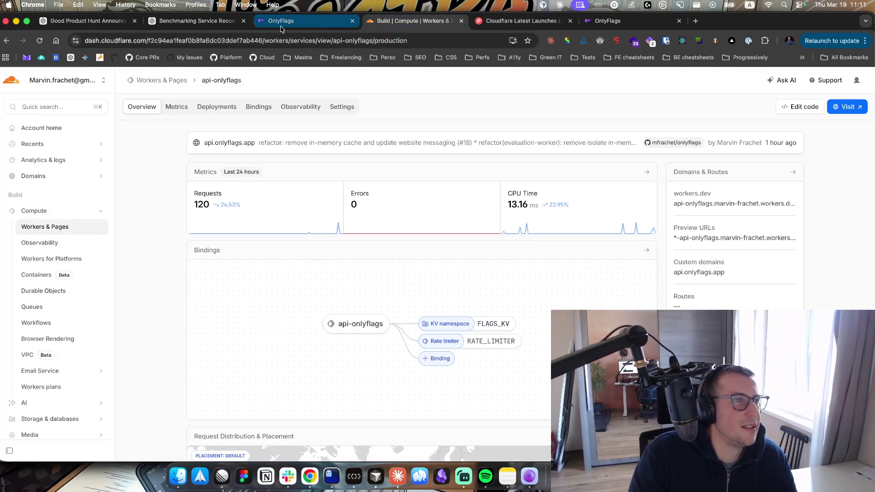
click(522, 21)
click(415, 21)
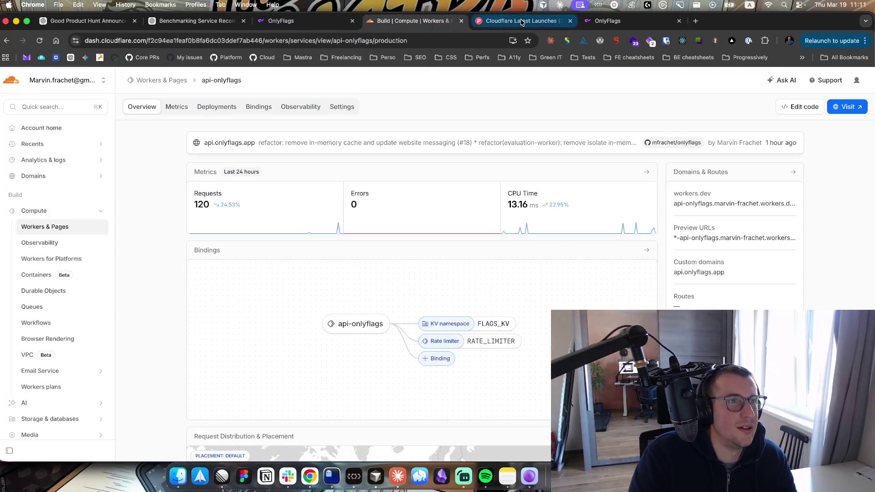
click(522, 21)
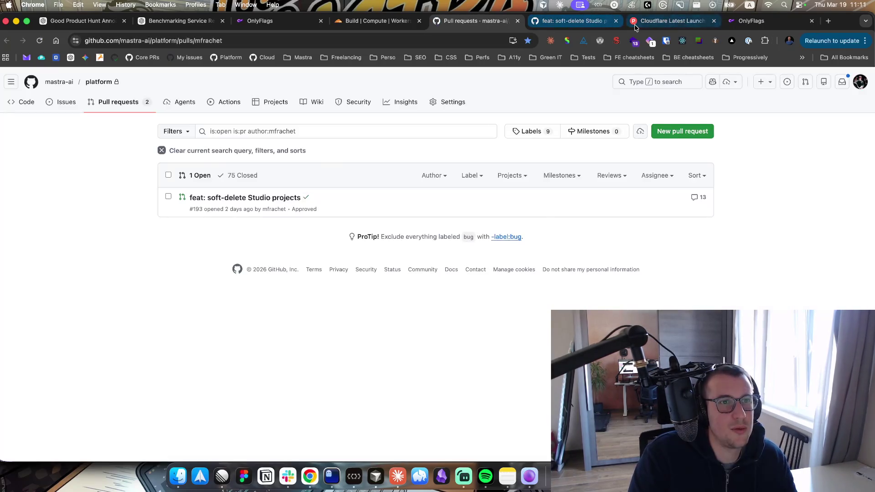
click(670, 21)
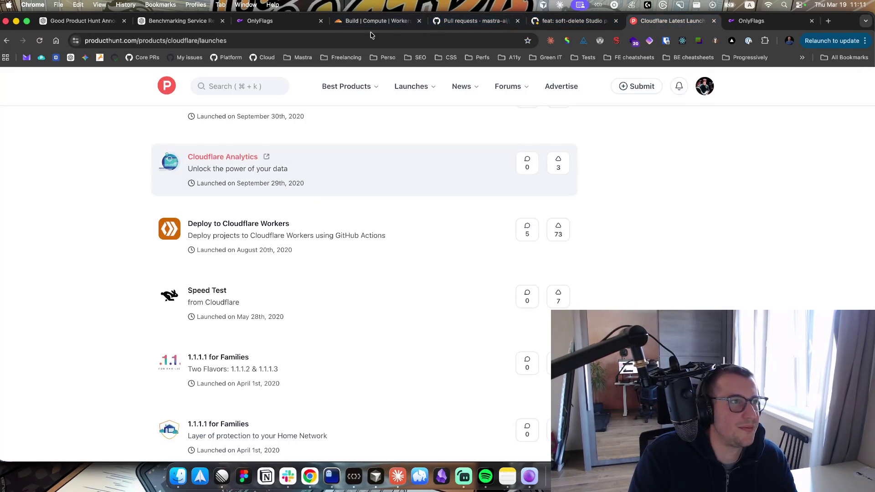
Look through the ChatGPT, Cloudflare Build and GitHub tabs, then start a new Product Hunt submission
click(248, 21)
click(182, 22)
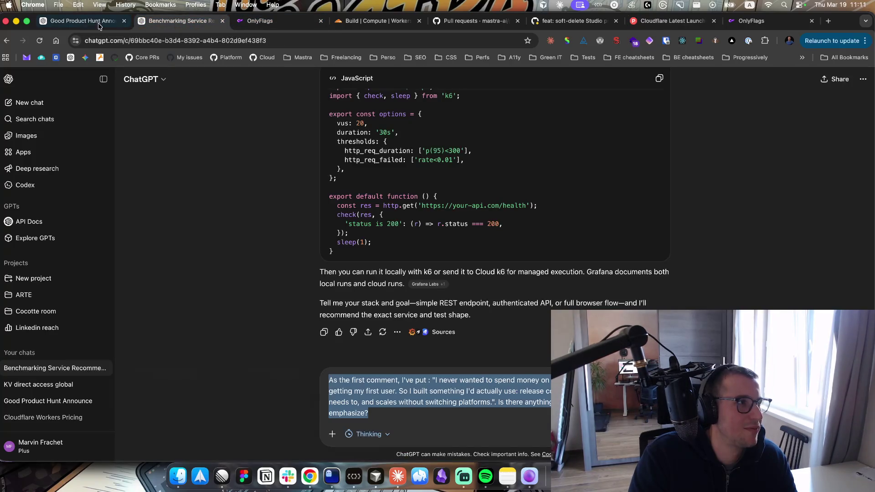
click(374, 21)
click(479, 21)
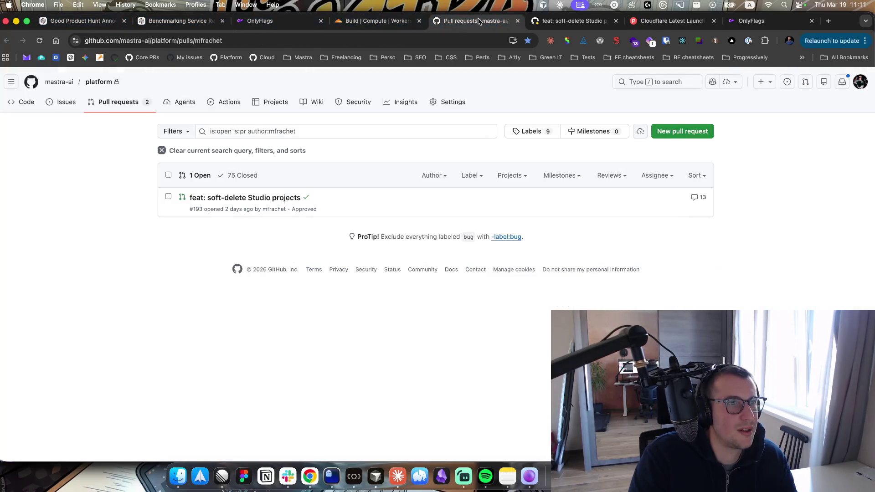
click(538, 21)
click(649, 21)
scroll(327, 182, up, 5)
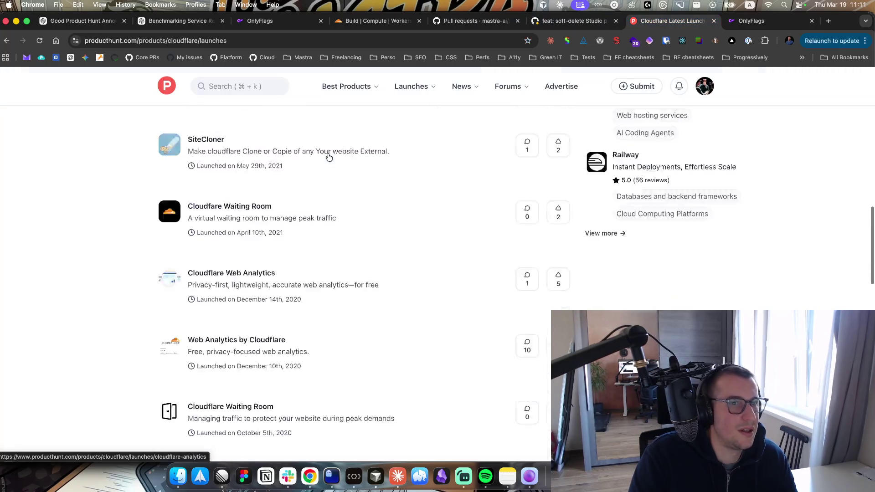
click(643, 85)
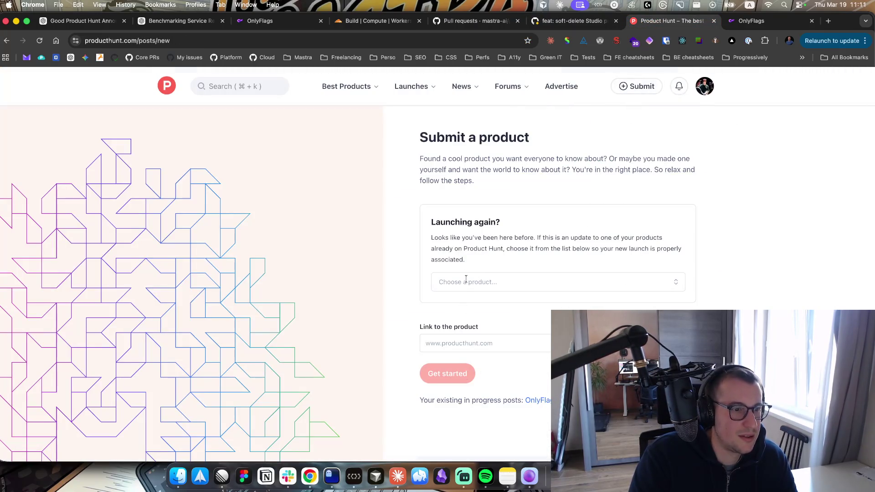
Resume the OnlyFlags draft and add a new shoutout in the General category
click(542, 400)
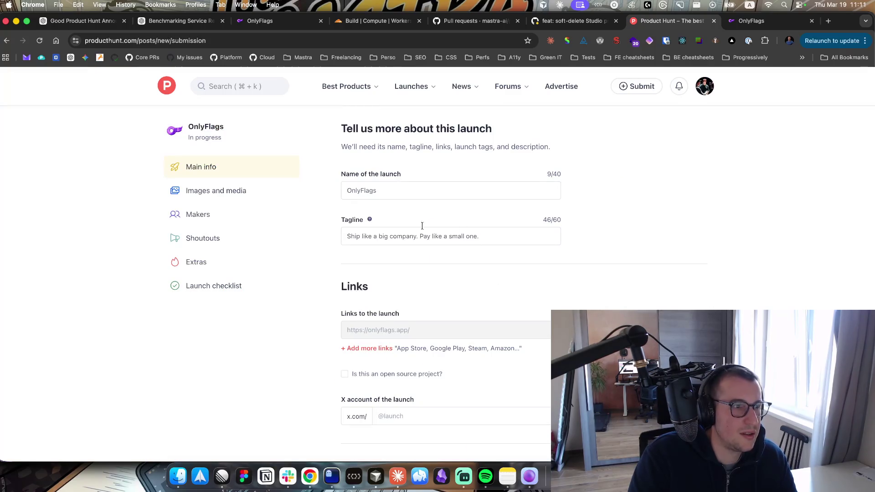
click(219, 244)
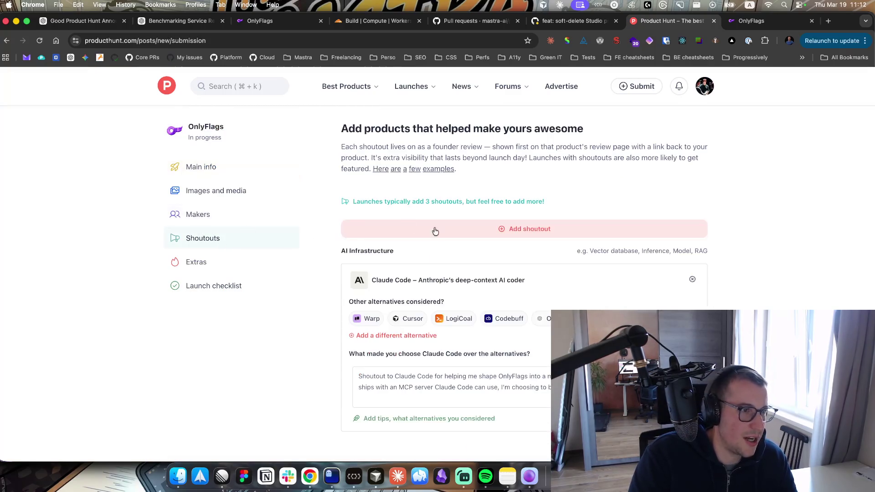
click(460, 235)
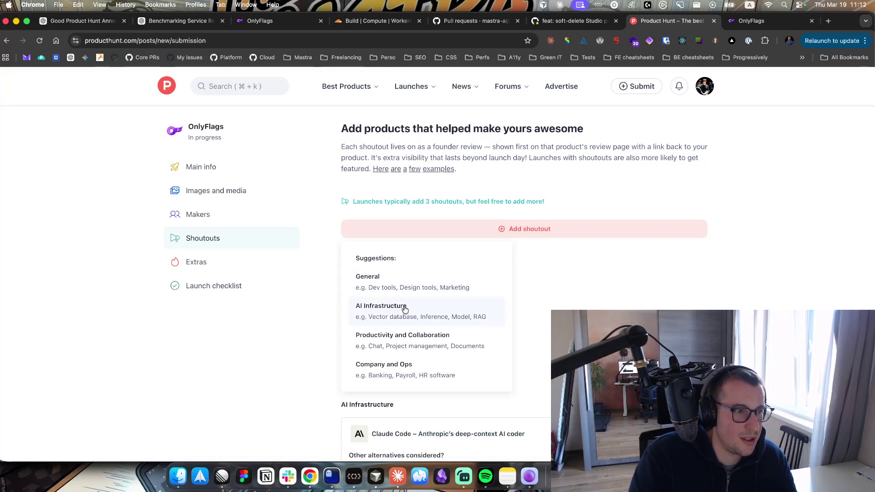
click(410, 291)
Search for the shoutout product and choose Cloudflare Workers
scroll(402, 303, down, 3)
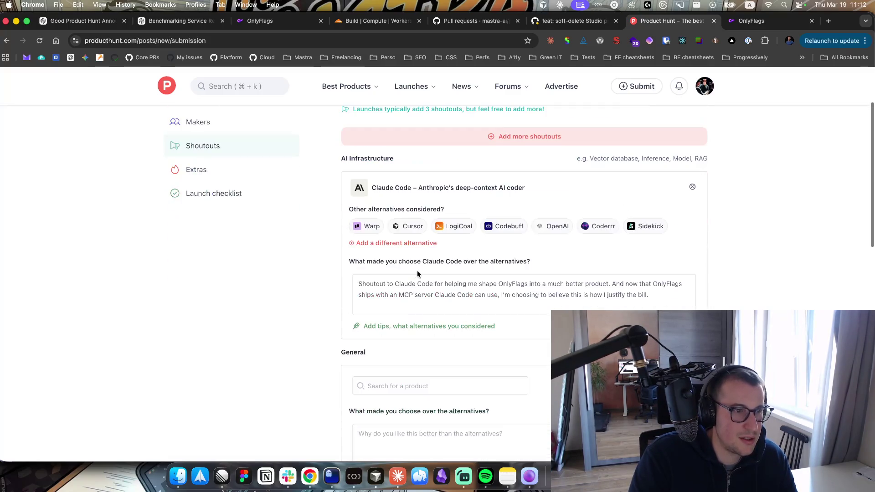
click(388, 387)
text(deploy-to-cloudflare-workers)
scroll(421, 323, down, 2)
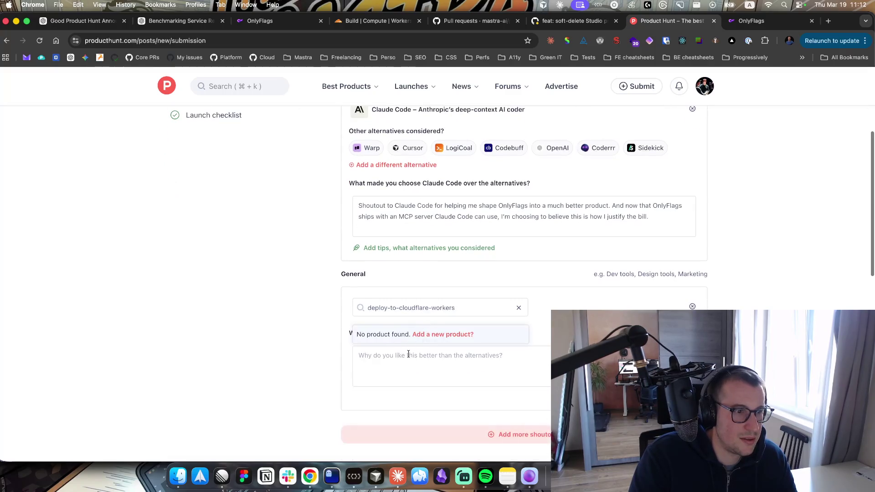
drag(463, 308, 296, 307)
text(cloudflare)
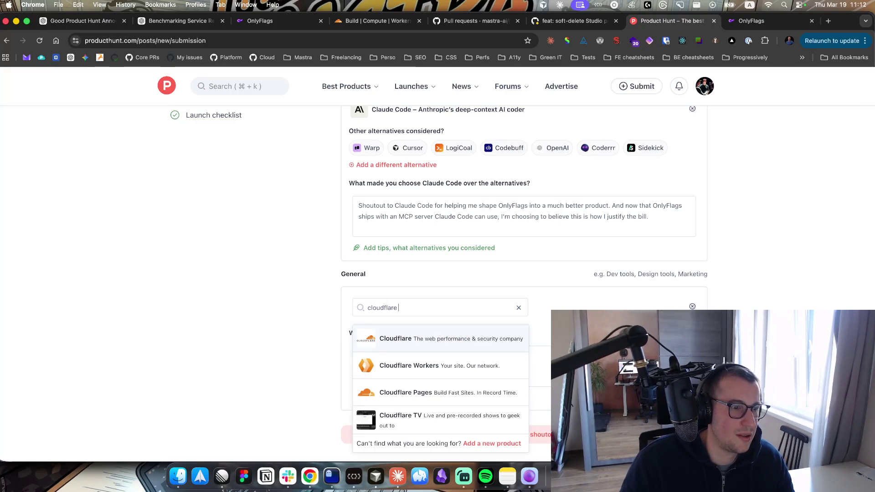
text( r)
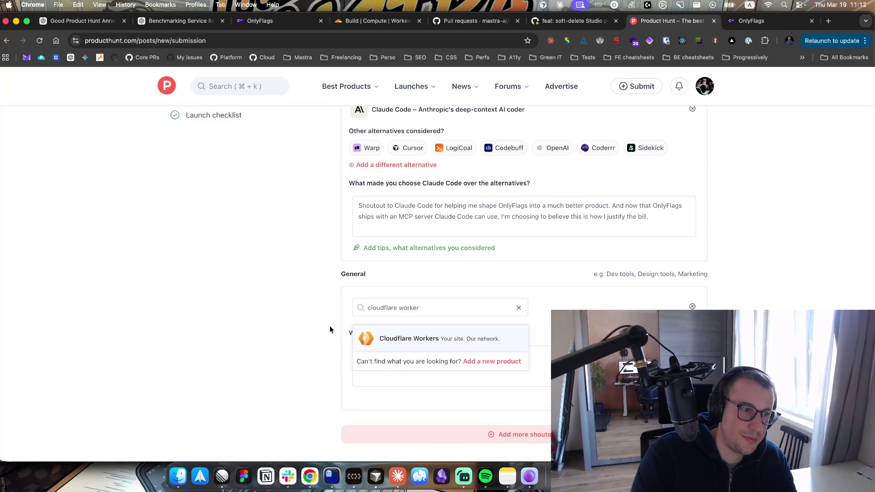
click(407, 336)
Write the Cloudflare Workers reason, starting 'Probably the reason why OnlyFlags is so ship but…' and ending 'software!'
click(383, 395)
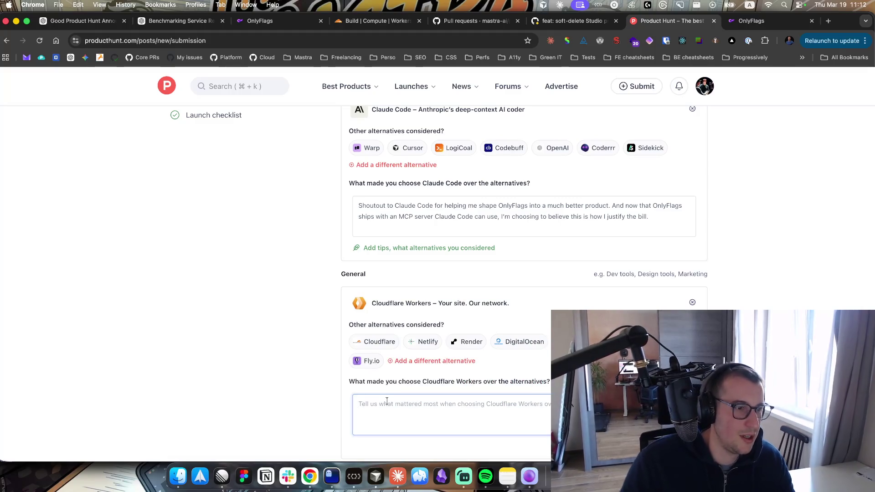
text(Probablyu)
key(BackSpace)
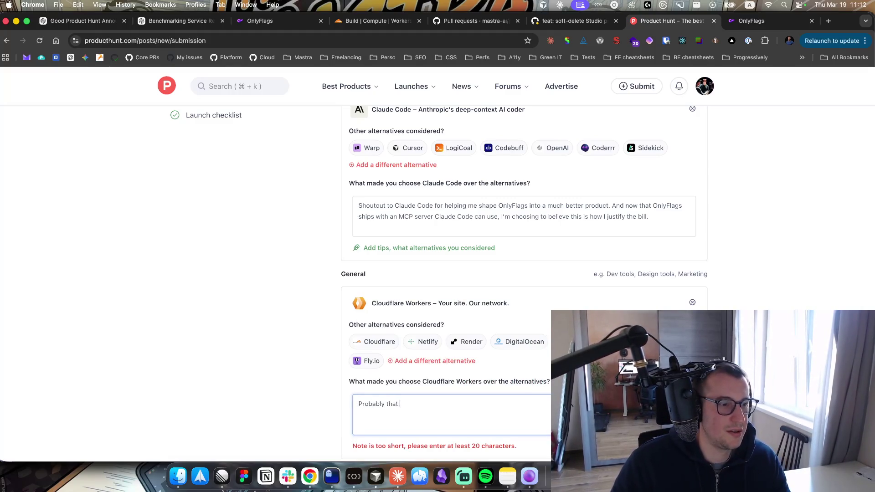
text(on wh)
text(On)
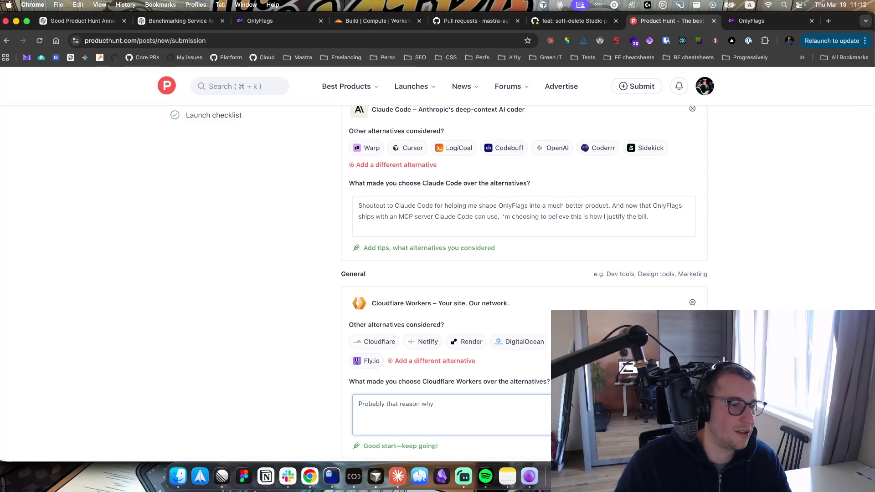
key(BackSpace)
key(BackSpace)
text(lyF)
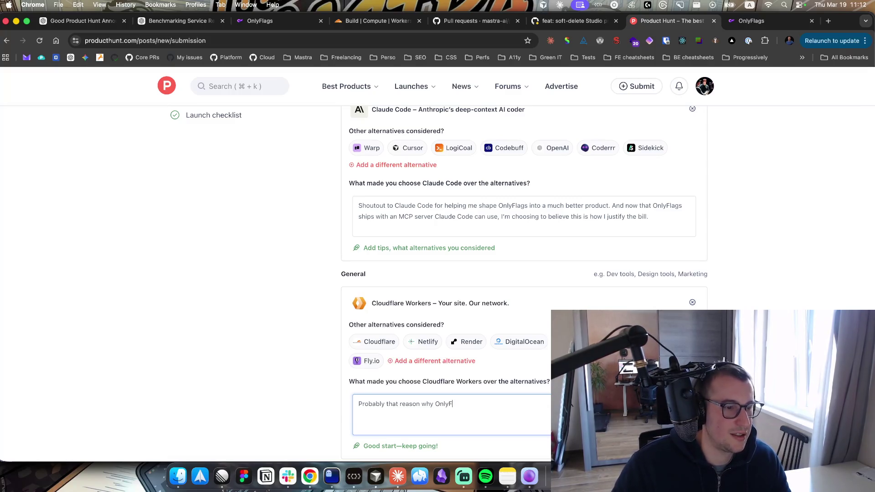
text(lags is no)
key(BackSpace)
key(BackSpace)
text(s)
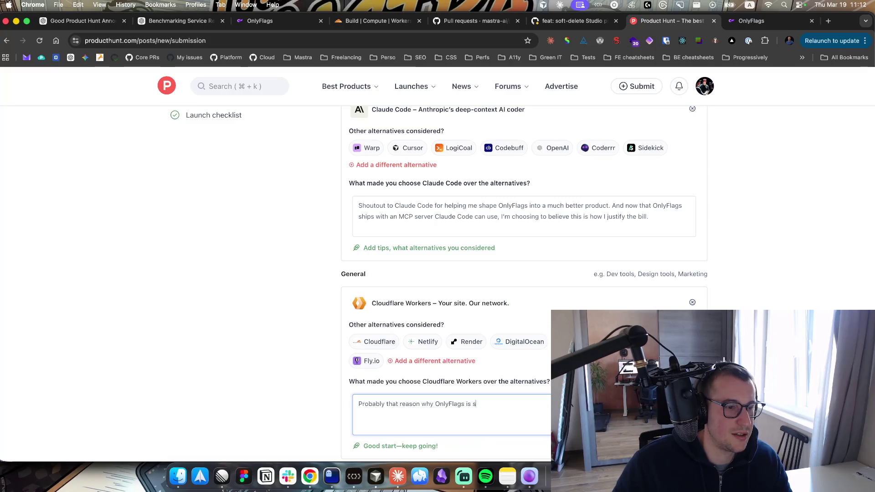
text(o ship but so fast at the)
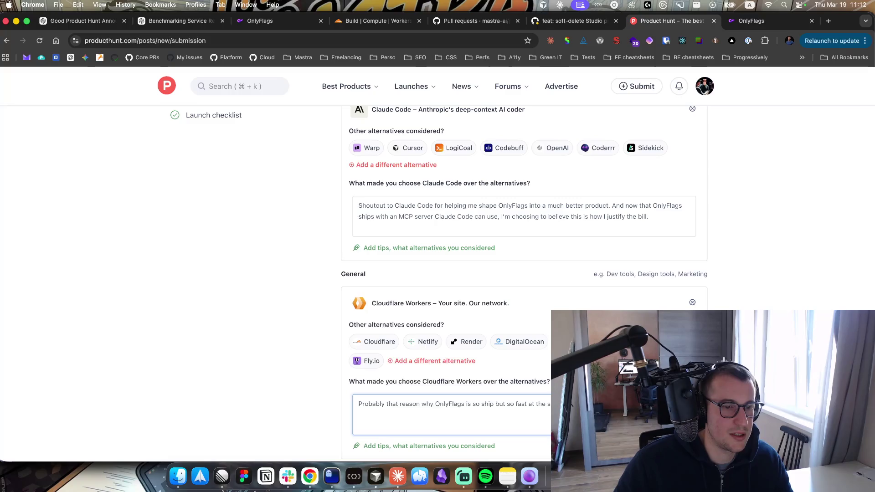
text(software!)
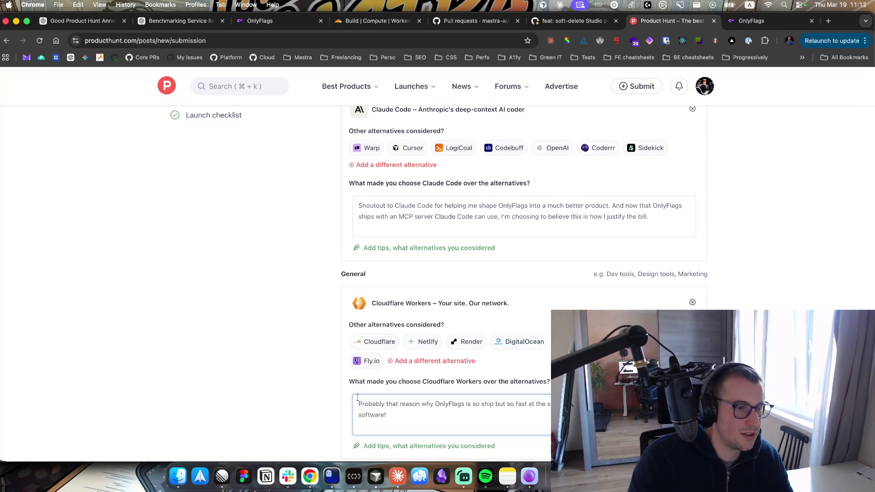
Correct the reason note by replacing the word 'that' with 'the'
key(super+a)
scroll(266, 369, down, 2)
click(296, 348)
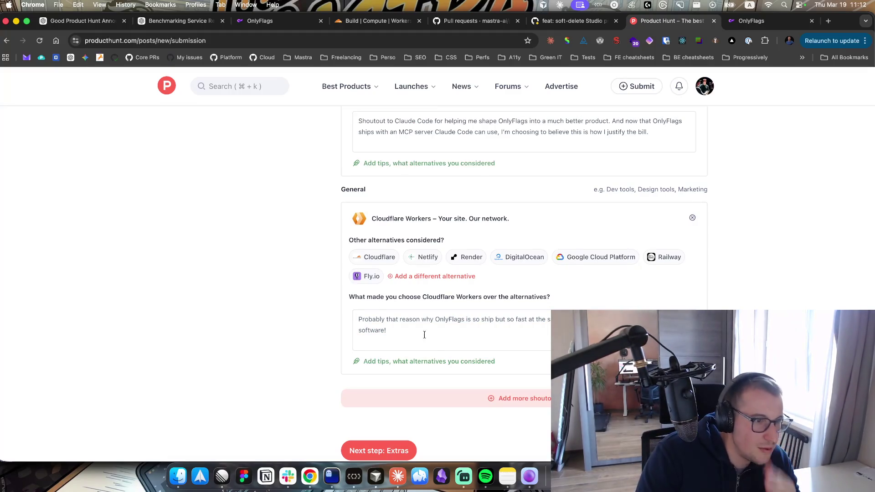
click(390, 321)
double_click(391, 321)
text(the)
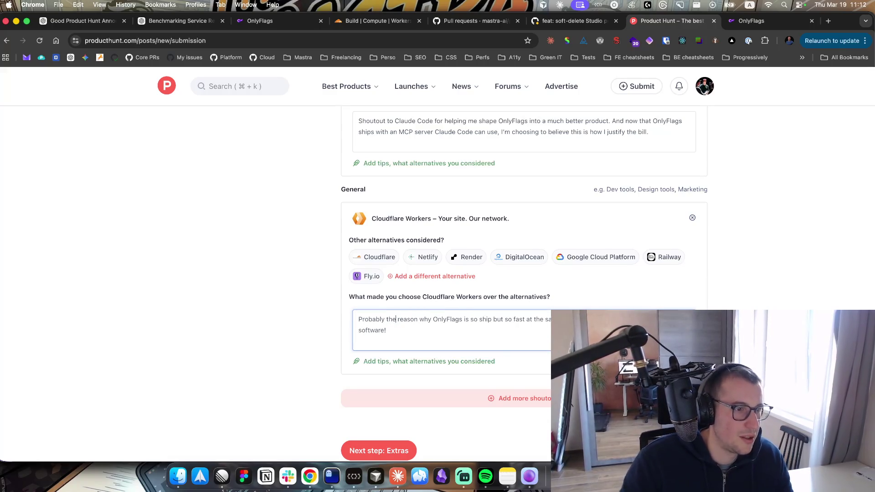
click(222, 338)
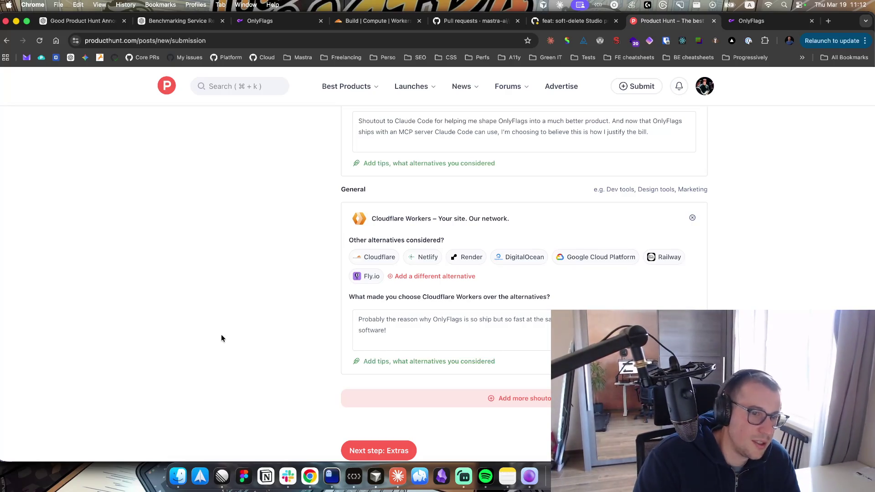
scroll(223, 319, up, 6)
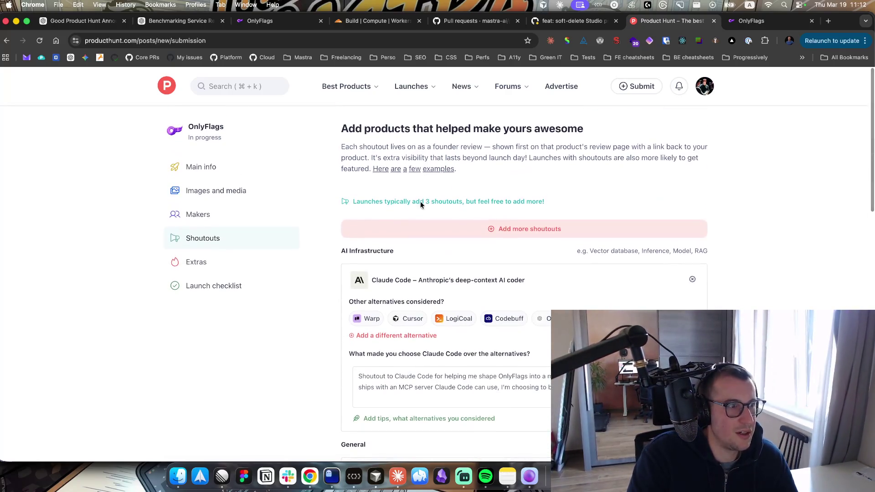
Open the OnlyFlags launch checklist and review the listed makers
click(227, 264)
scroll(403, 237, down, 5)
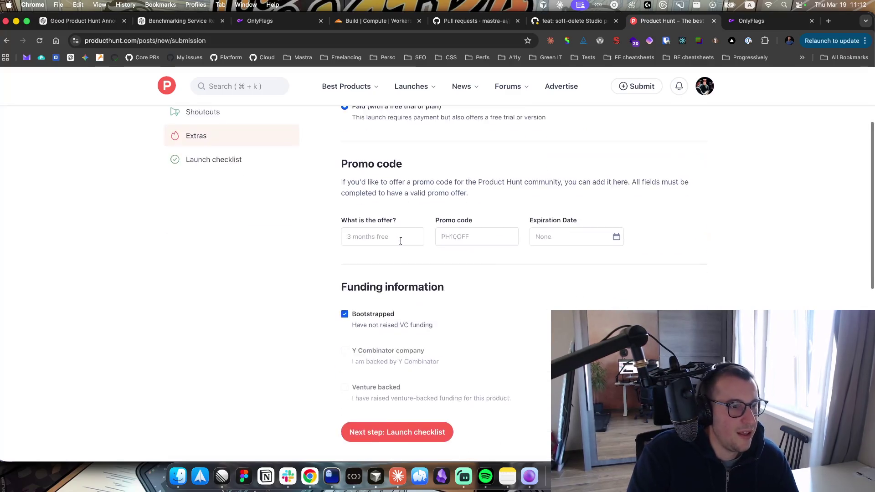
click(396, 303)
scroll(433, 264, up, 3)
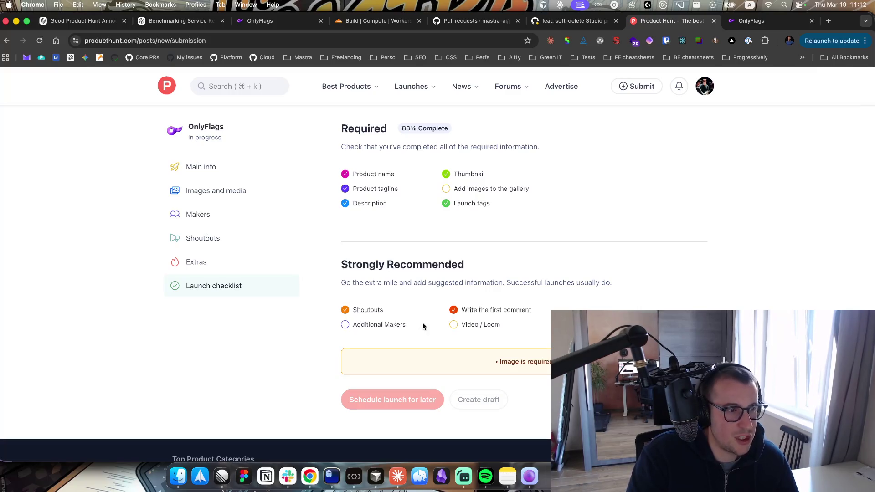
click(381, 324)
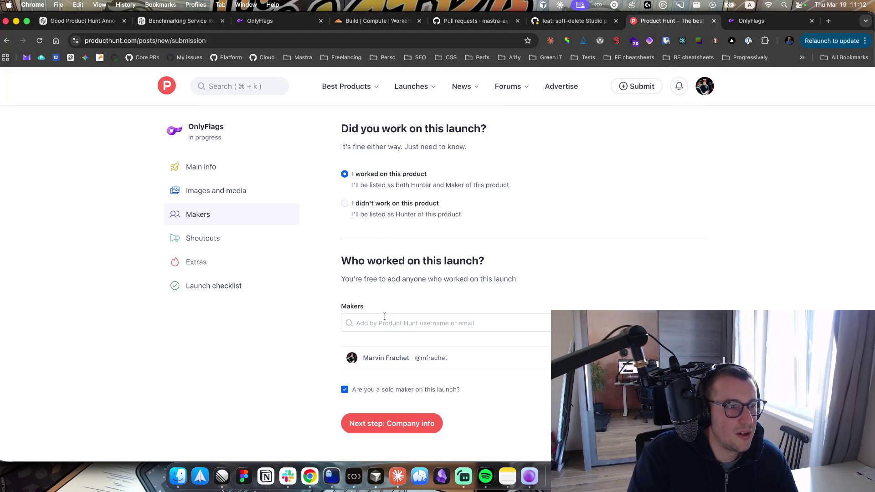
click(415, 426)
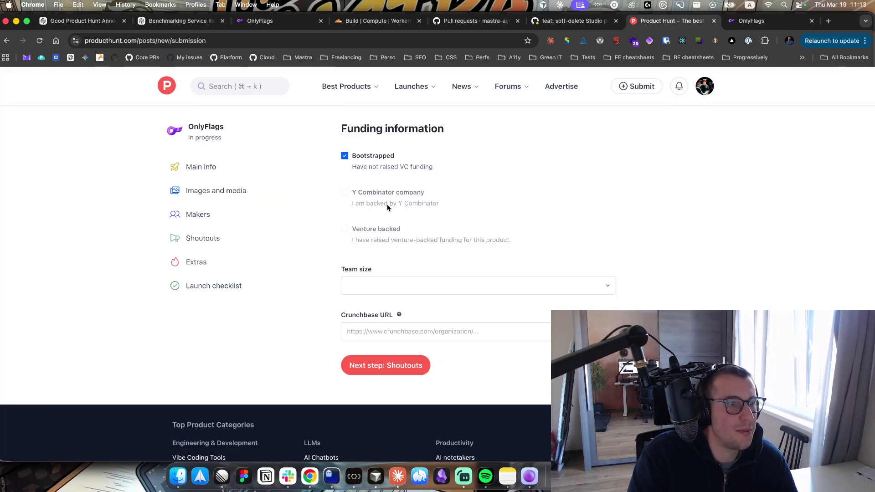
Set the team size to 1-10 in Company info and continue to the Extras step
click(377, 287)
click(373, 306)
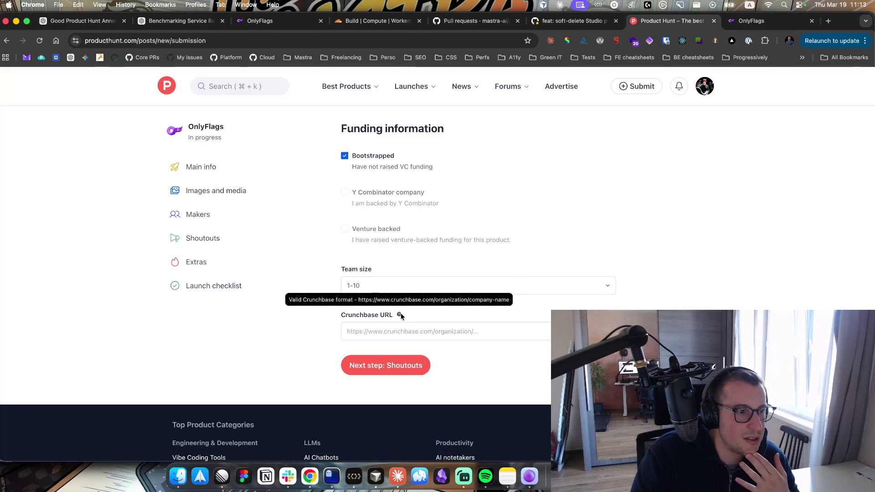
click(398, 367)
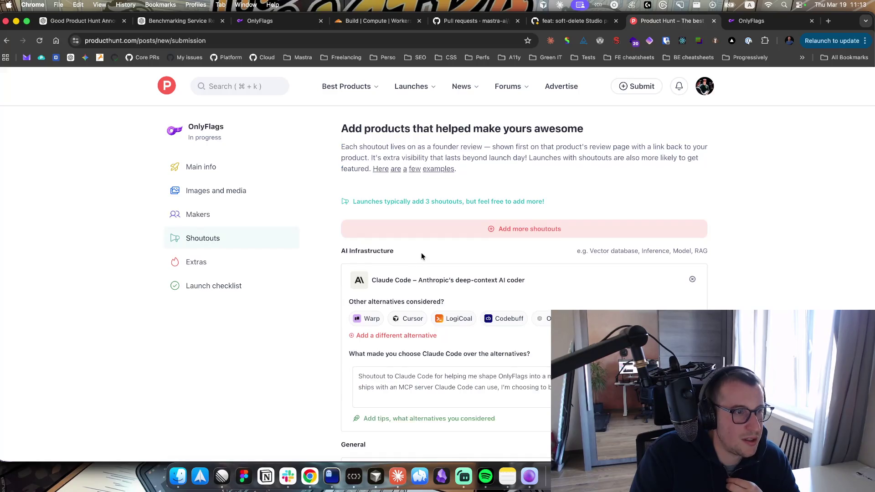
scroll(215, 248, down, 15)
click(396, 240)
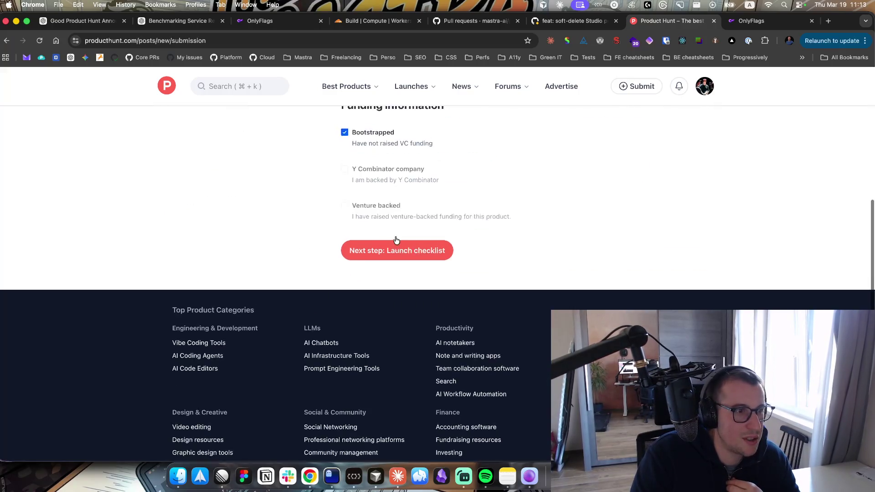